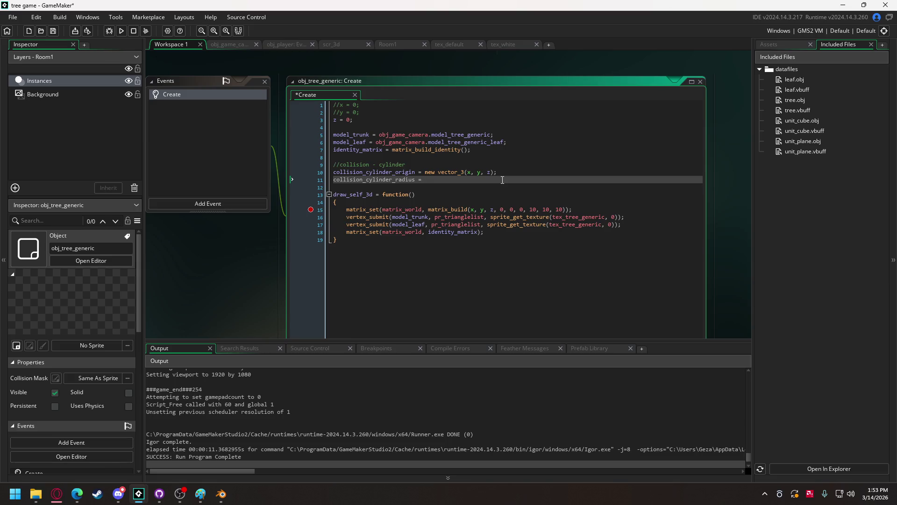
Step: Set obj_tree_generic's collision_cylinder_radius to 5 and test-run the tree scene
text(5;)
click(123, 34)
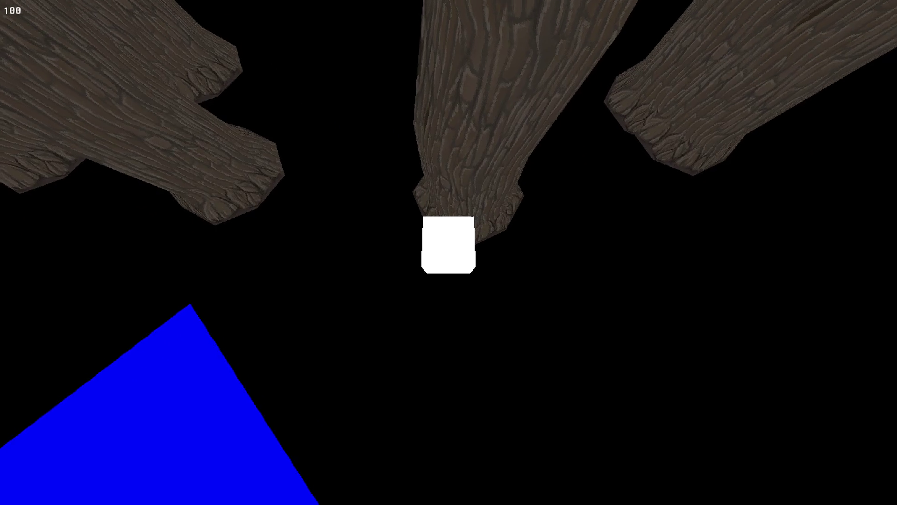
key(Escape)
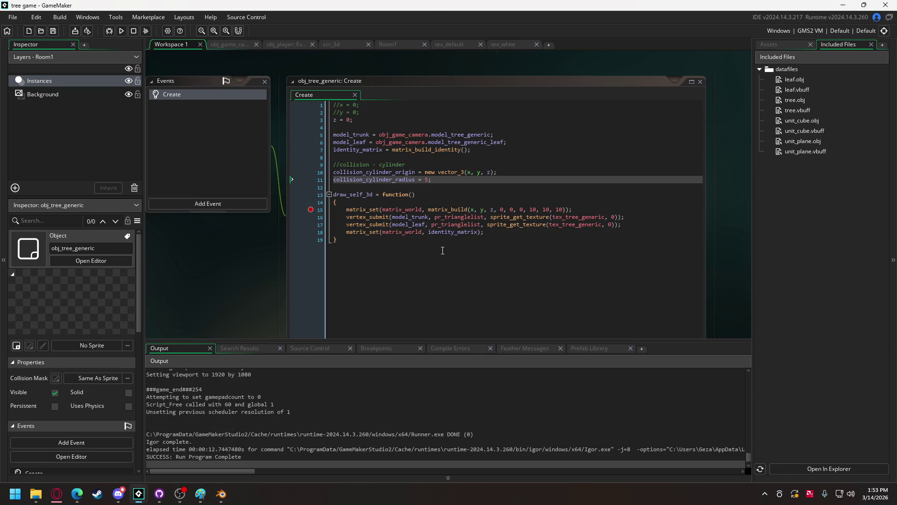
Step: Change the tree collision radius to 10 and insert a blank line after line 93 of obj_player's move state
double_click(427, 180)
text(10)
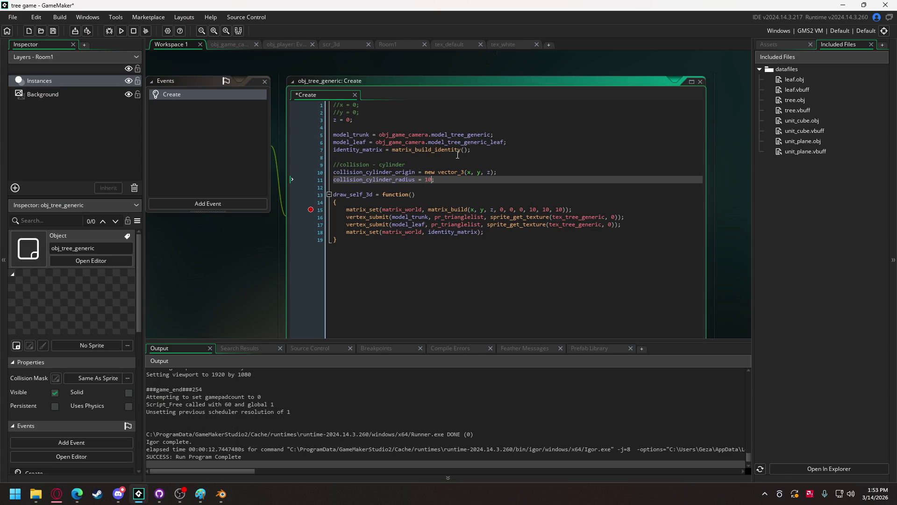
mouse_move(458, 150)
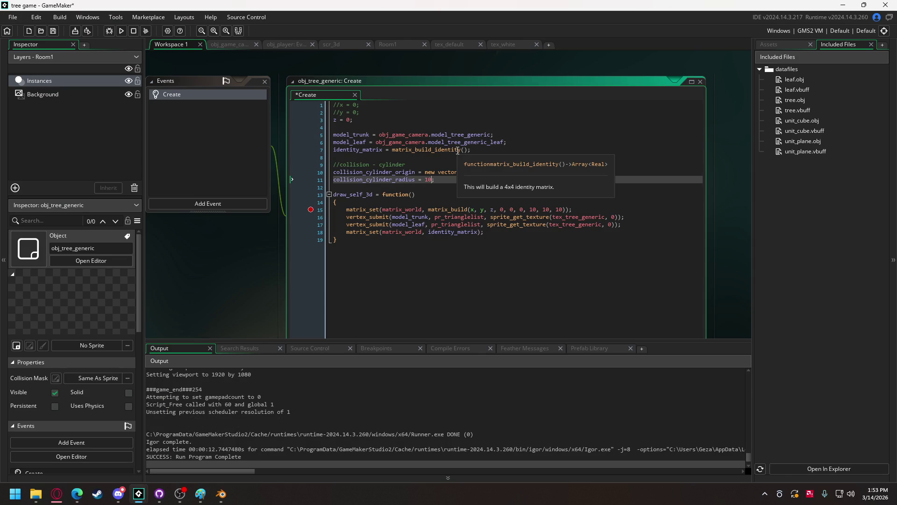
click(282, 44)
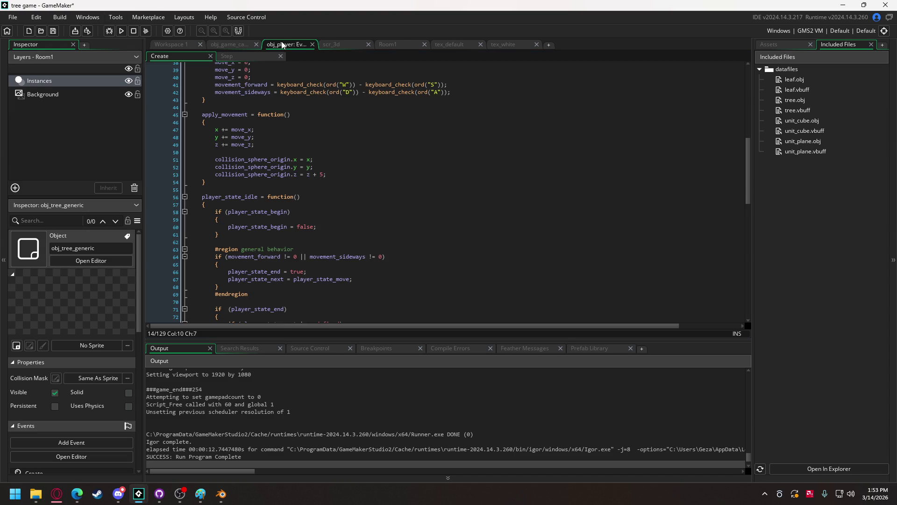
scroll(293, 173, down, 10)
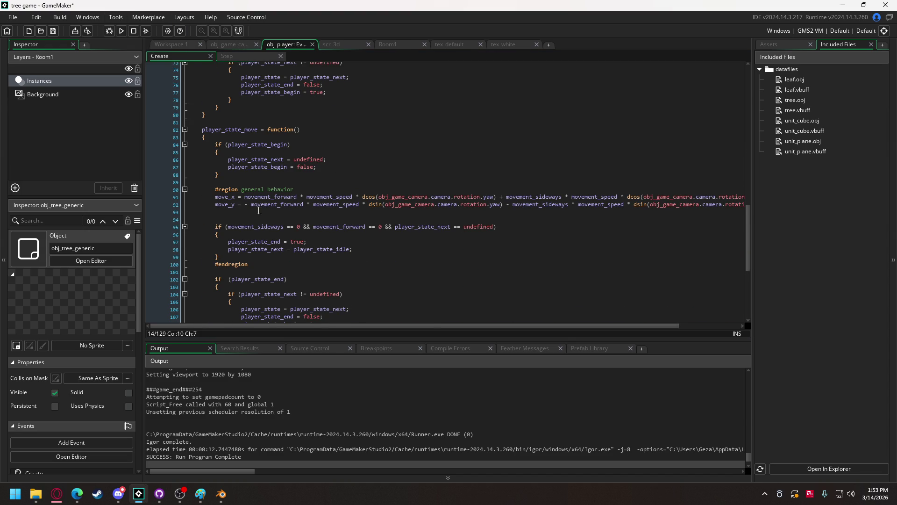
click(252, 213)
key(Return)
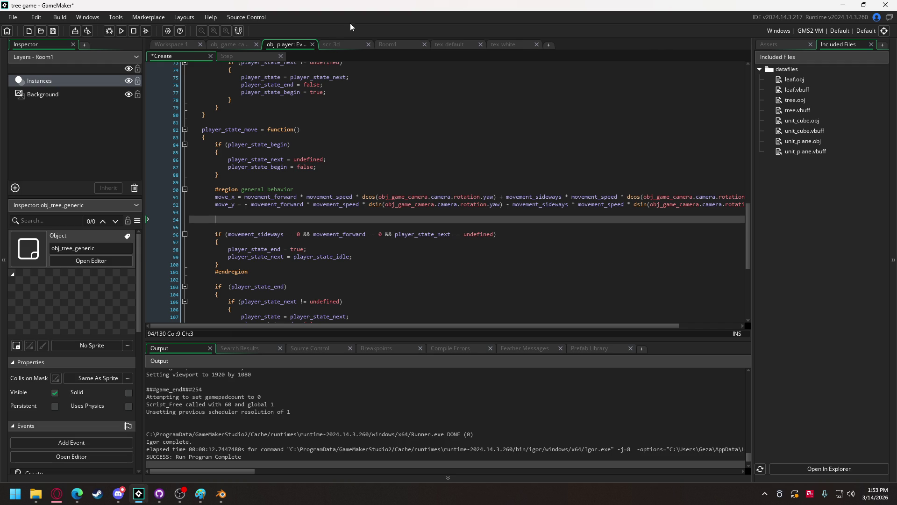
click(229, 45)
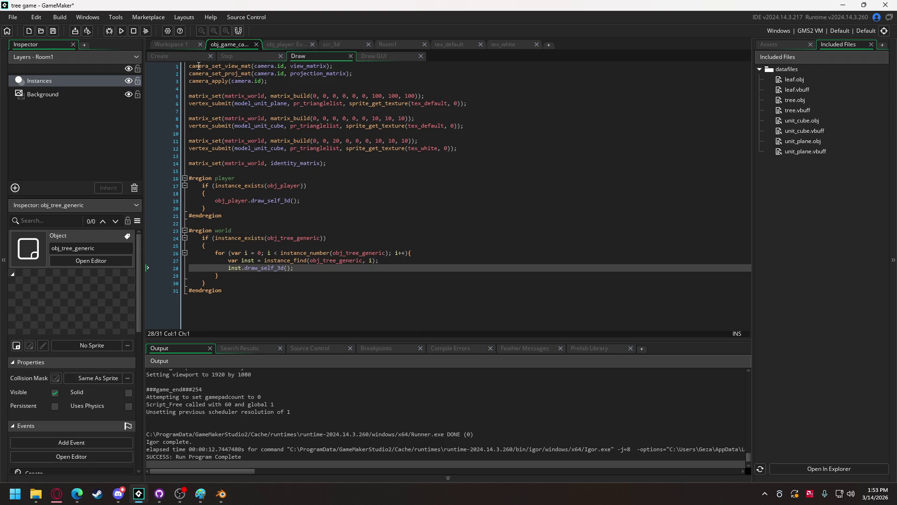
Step: Reduce the test tree count on line 229 of the camera Create code from 100 to 10
click(185, 56)
click(283, 280)
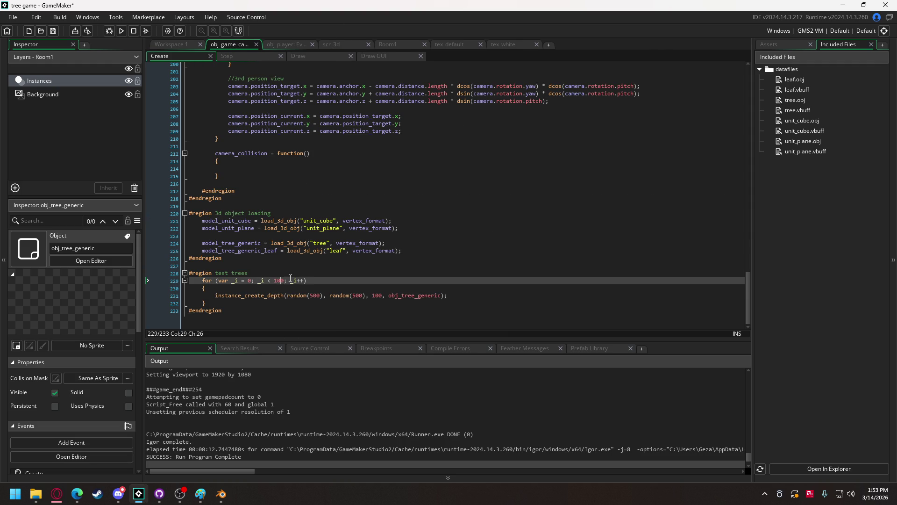
key(BackSpace)
click(270, 43)
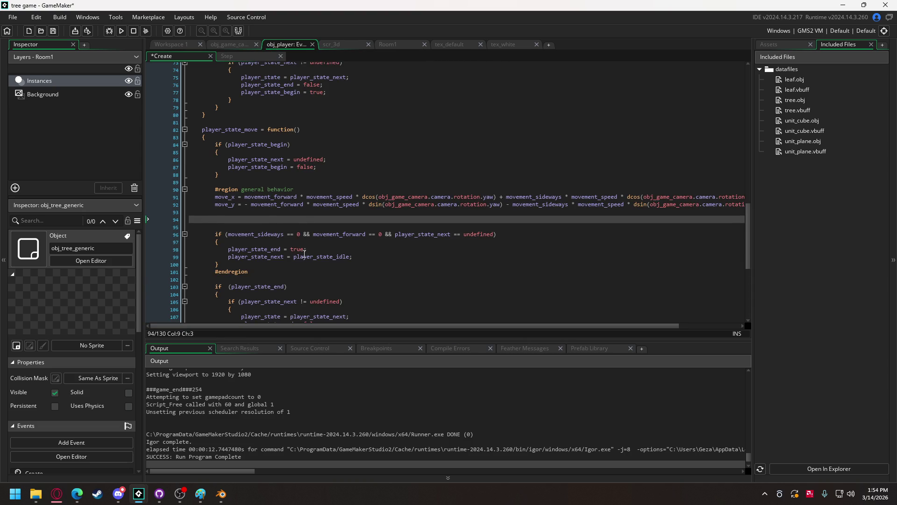
Step: Copy the camera Draw's tree-drawing if block into the player's move state and indent it
click(232, 47)
click(325, 55)
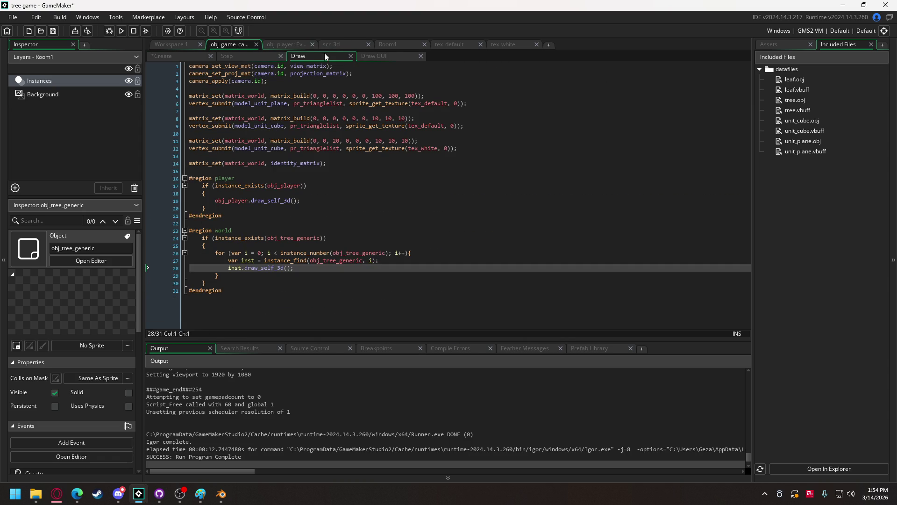
click(204, 238)
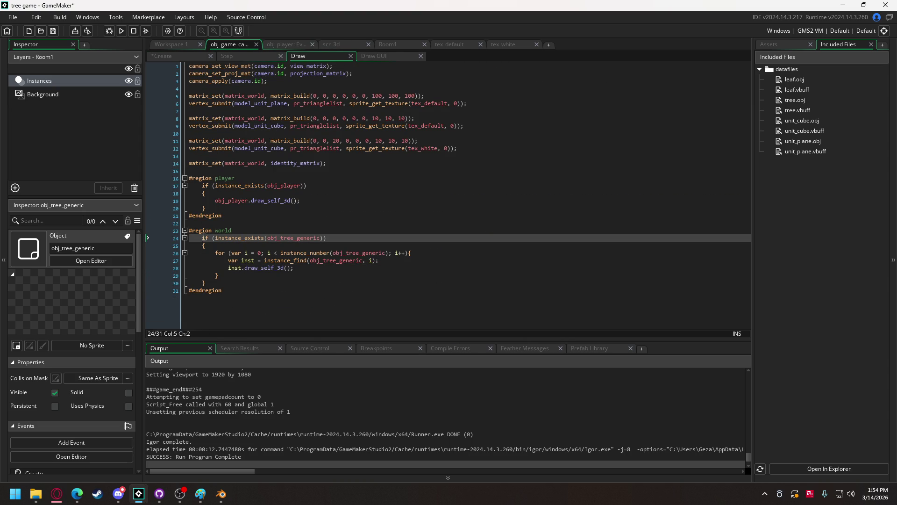
drag(203, 238, 210, 283)
key(ctrl+c)
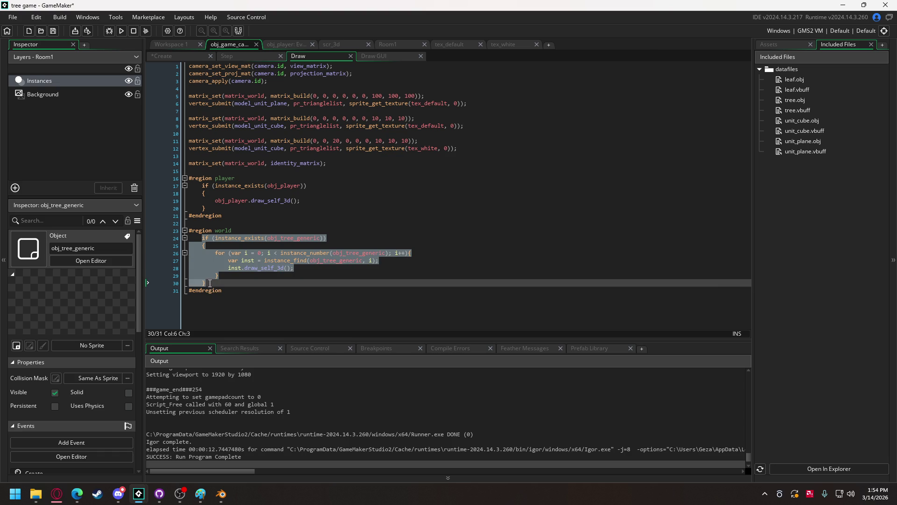
click(276, 42)
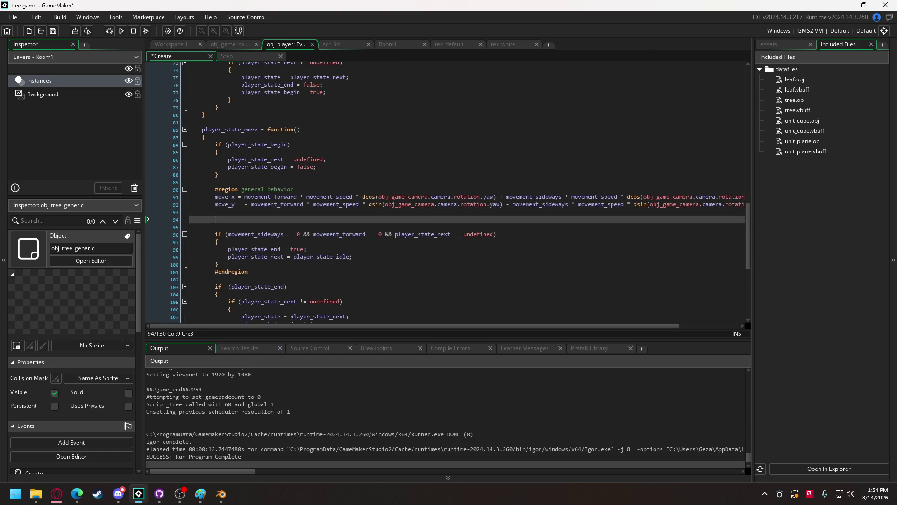
key(ctrl+v)
mouse_move(223, 257)
mouse_down()
mouse_move(203, 245)
mouse_move(201, 223)
mouse_up()
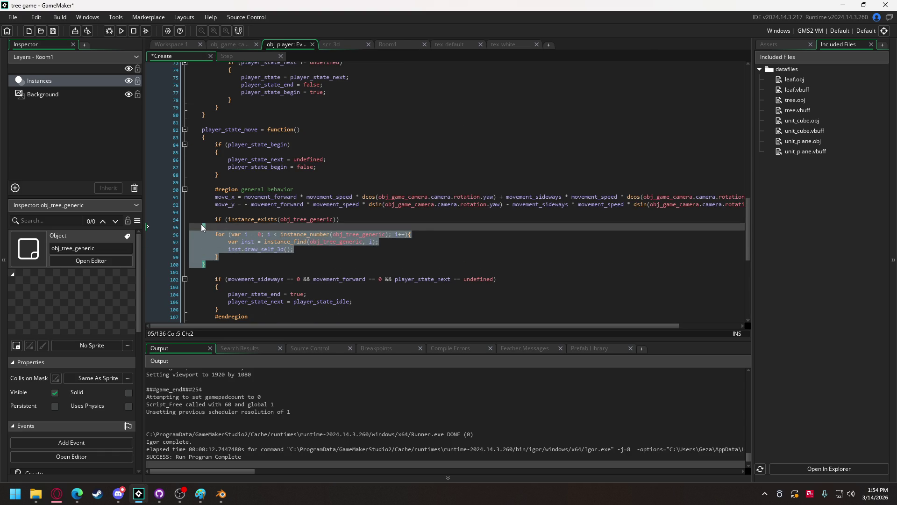
key(Tab)
Step: Replace the inst.draw_self_3d() call on line 98 with the start of an if statement
click(296, 242)
mouse_move(294, 241)
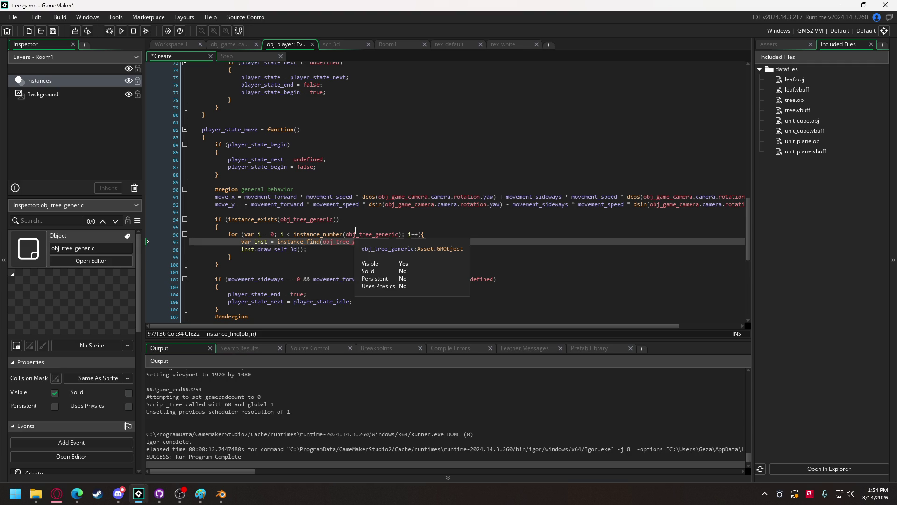
drag(311, 251, 244, 251)
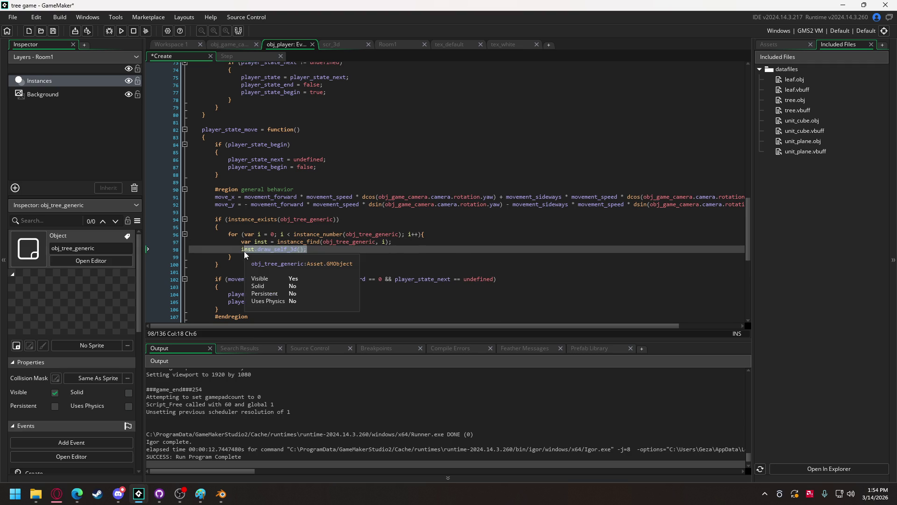
text(if)
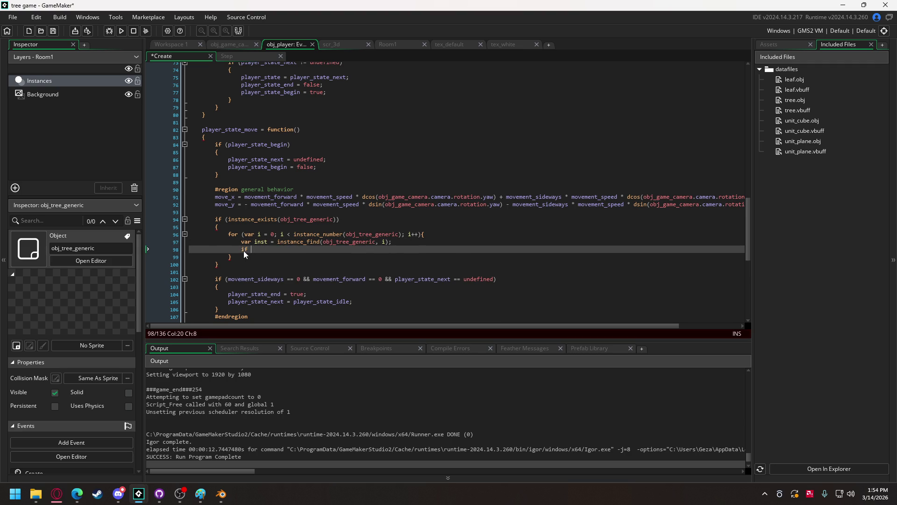
Step: Rename the pasted loop's i and inst variables to _i and _inst
click(261, 234)
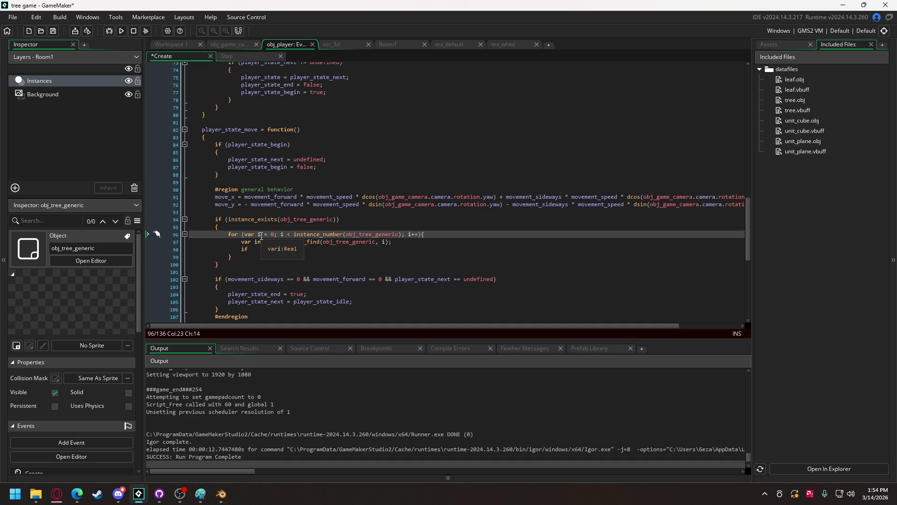
text(_)
click(287, 235)
key(Left)
text(_)
click(416, 235)
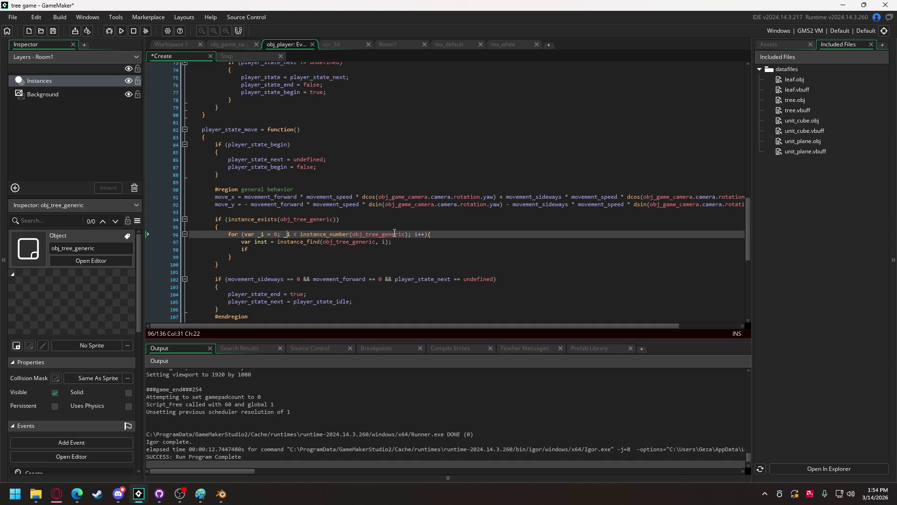
text(_)
click(254, 241)
text(_)
click(225, 44)
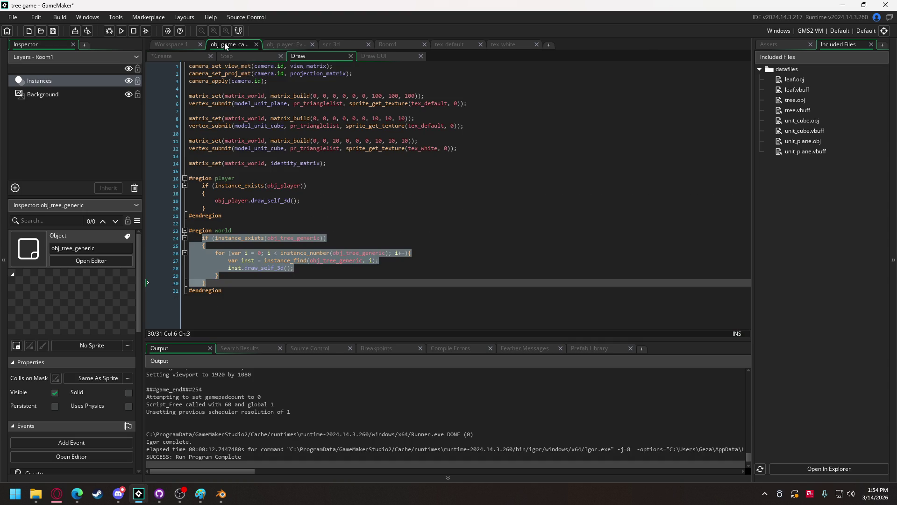
Step: Prefix every i and inst on lines 26–28 of the camera Draw loop with an underscore
click(245, 253)
text(_)
click(271, 253)
text(_)
click(401, 253)
text(_)
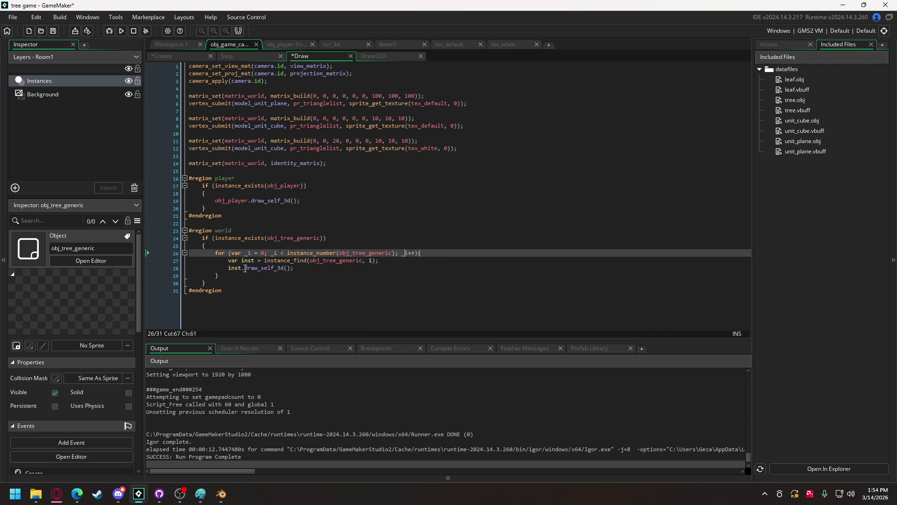
click(241, 260)
text(_)
click(370, 260)
text(_)
click(228, 268)
text(_)
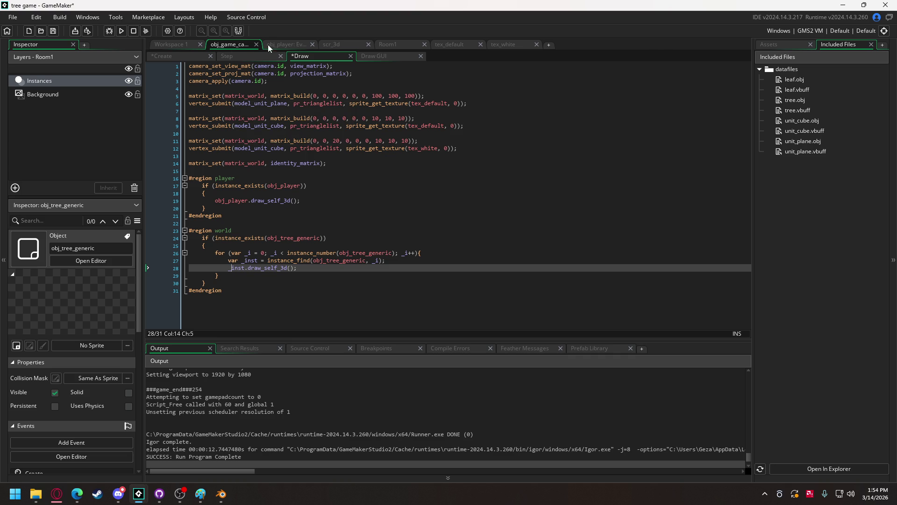
Step: Return to obj_player's code with the caret after the if on line 98
click(169, 44)
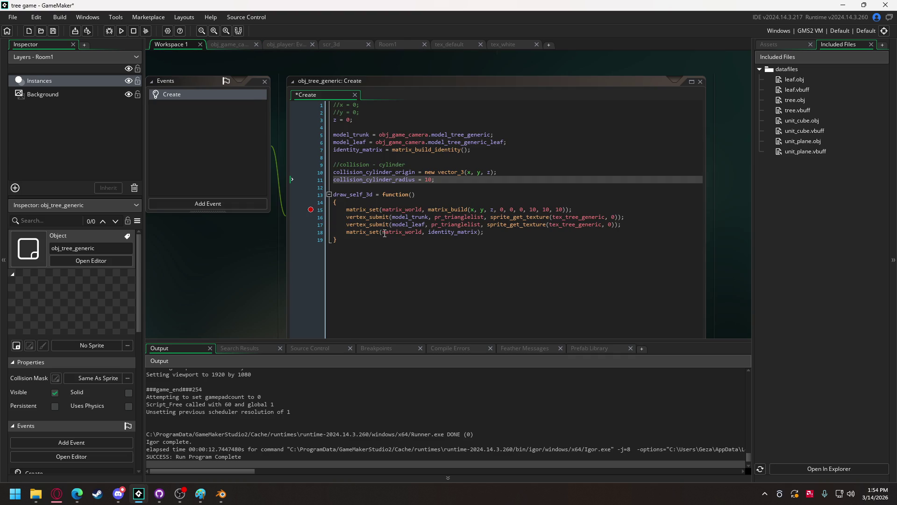
click(286, 44)
click(273, 250)
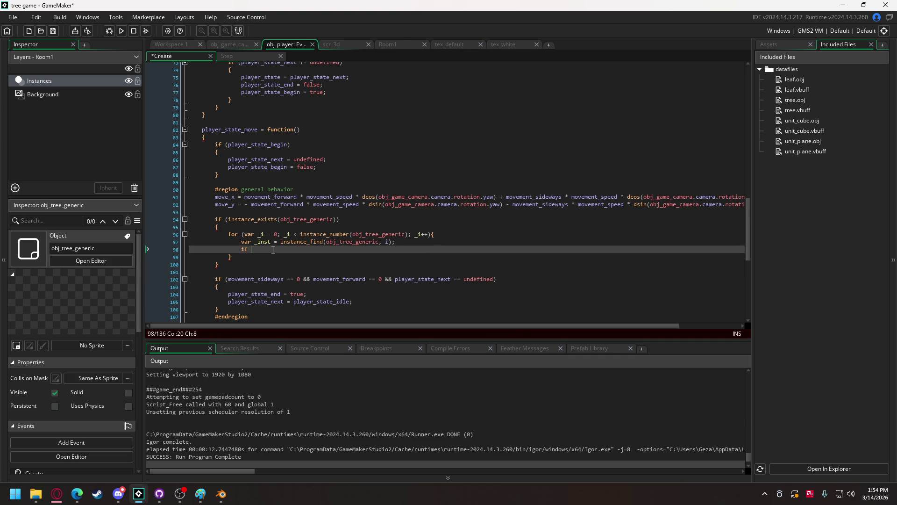
Step: Begin the if condition with _inst.collision_cylinder_radius via autocomplete
text(()
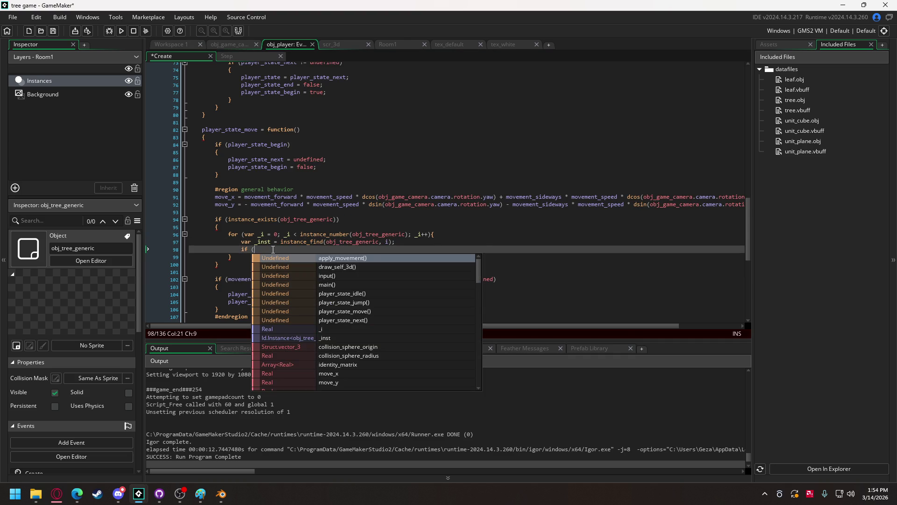
text(_inst)
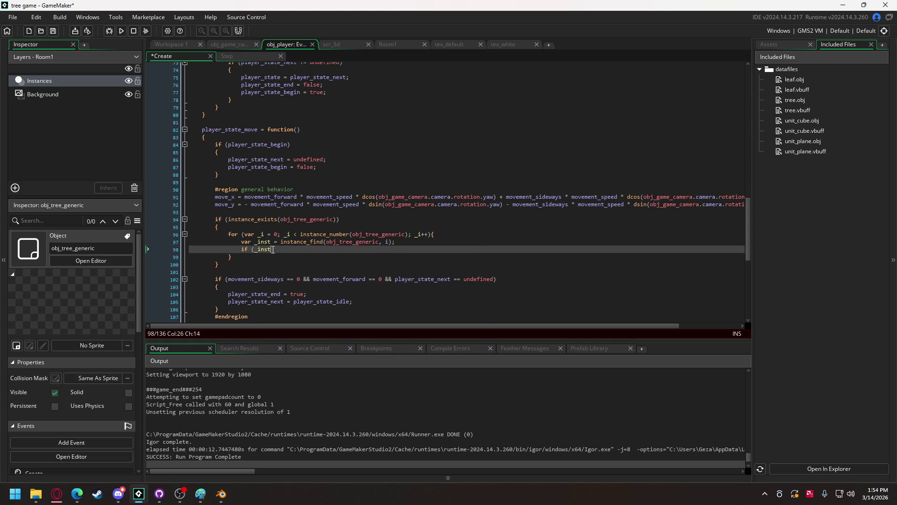
text(.)
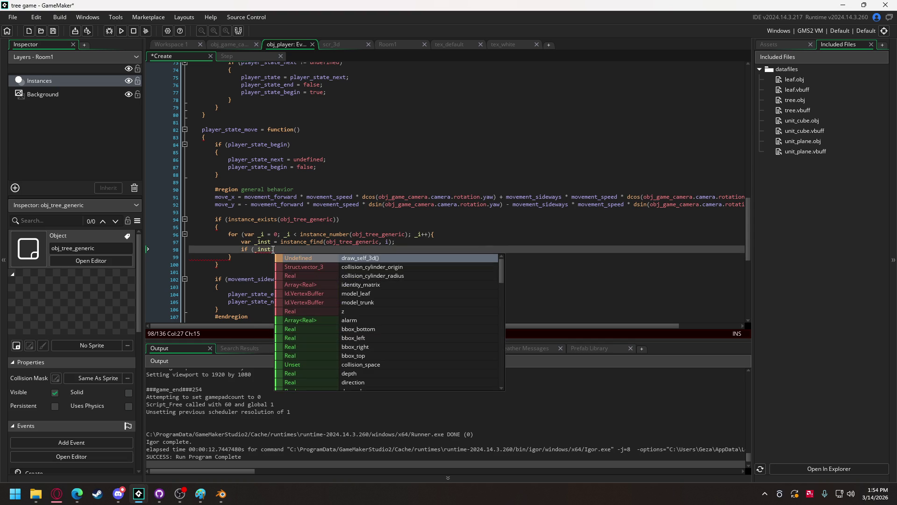
text(co)
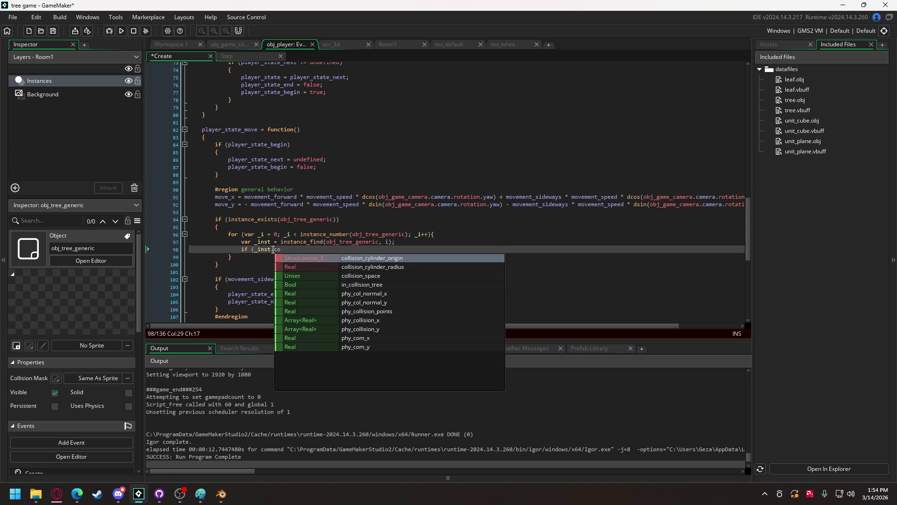
key(Down)
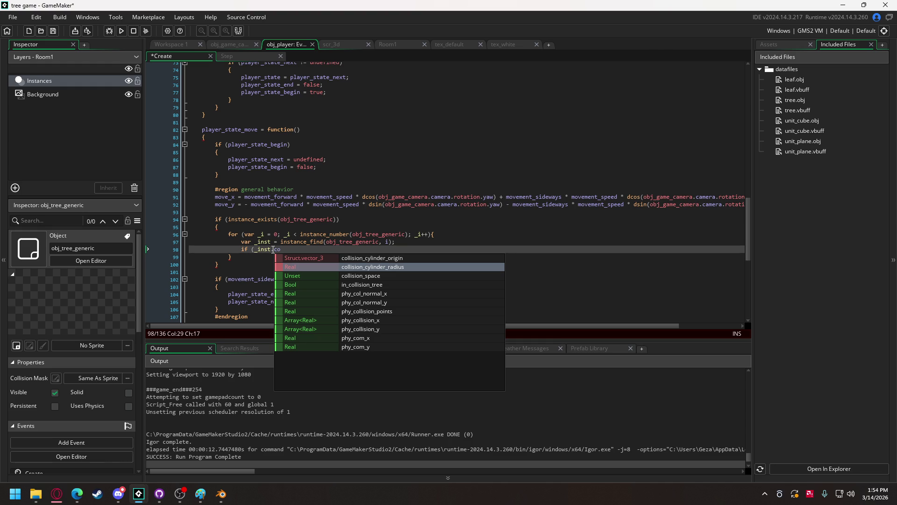
key(Return)
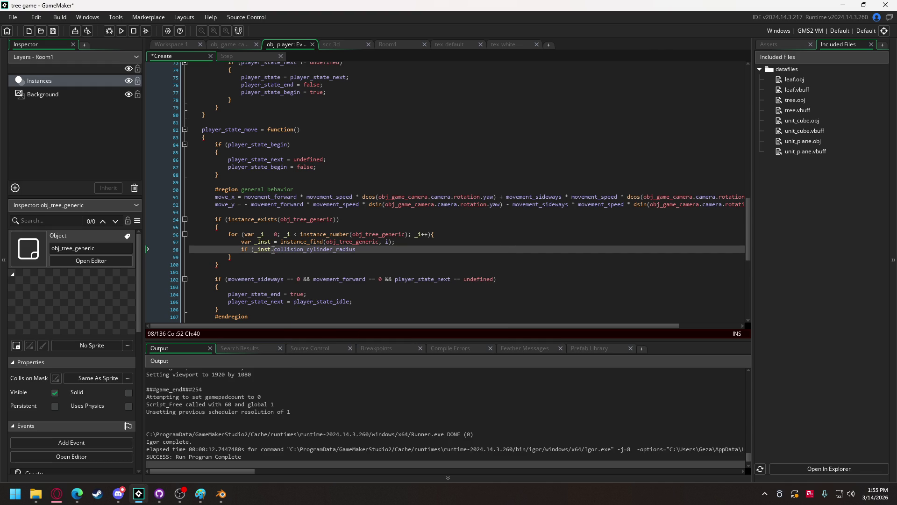
Step: Finish line 97 as instance_find(obj_tree_generic, _i); and add blank lines below
click(386, 242)
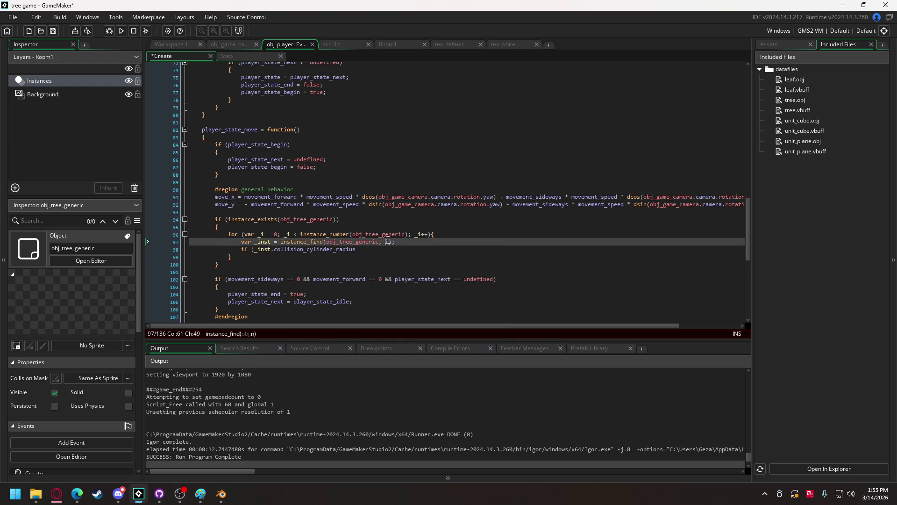
mouse_move(373, 234)
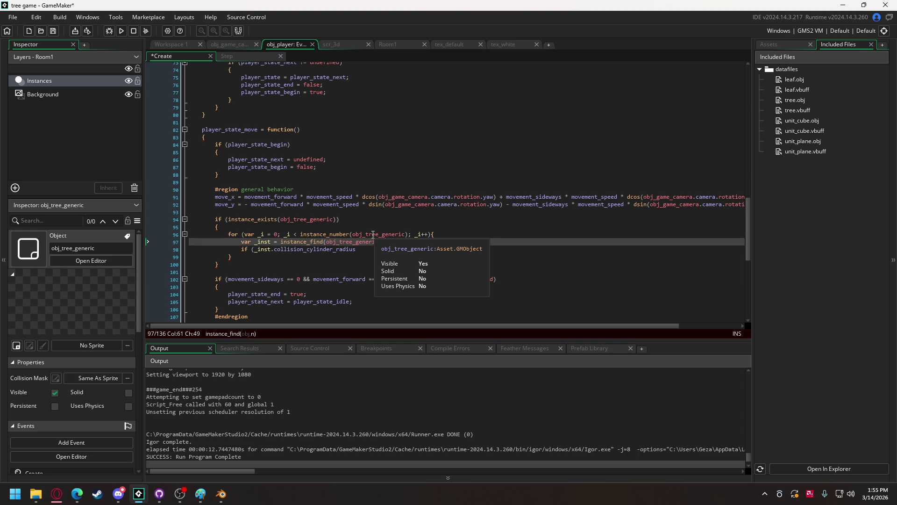
text(_i);)
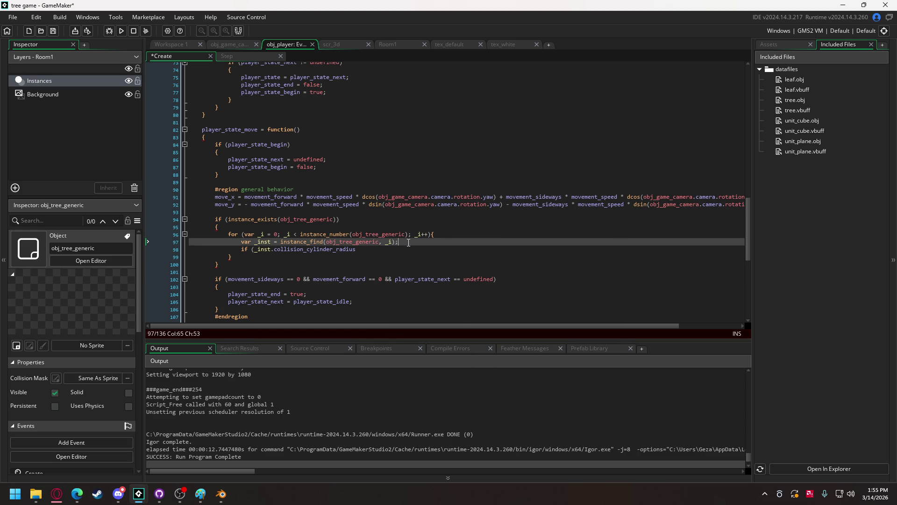
key(Return)
key(Return)
key(Return)
key(Up)
key(Up)
Step: Write var _origins_distance = point_distance(x, y, _inst.x, _inst. on the new line
text(var _)
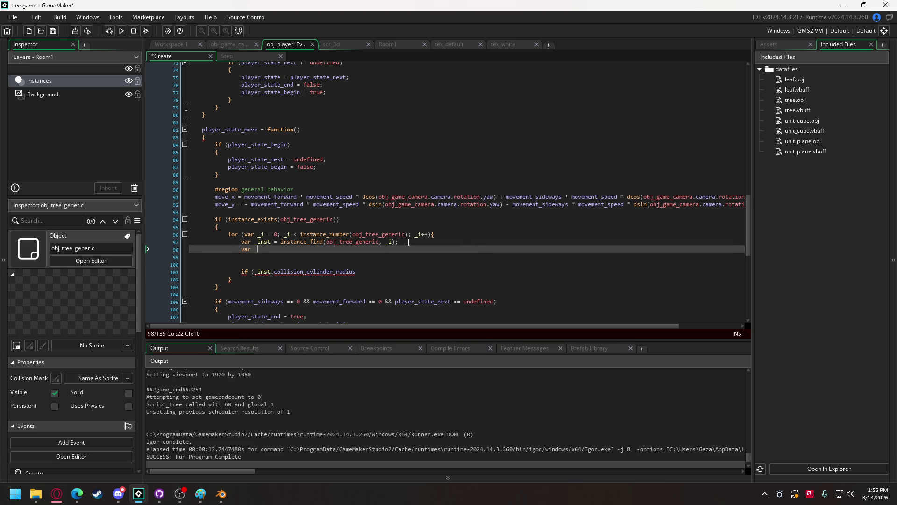
text(origins_dis)
text(tance = )
text(point)
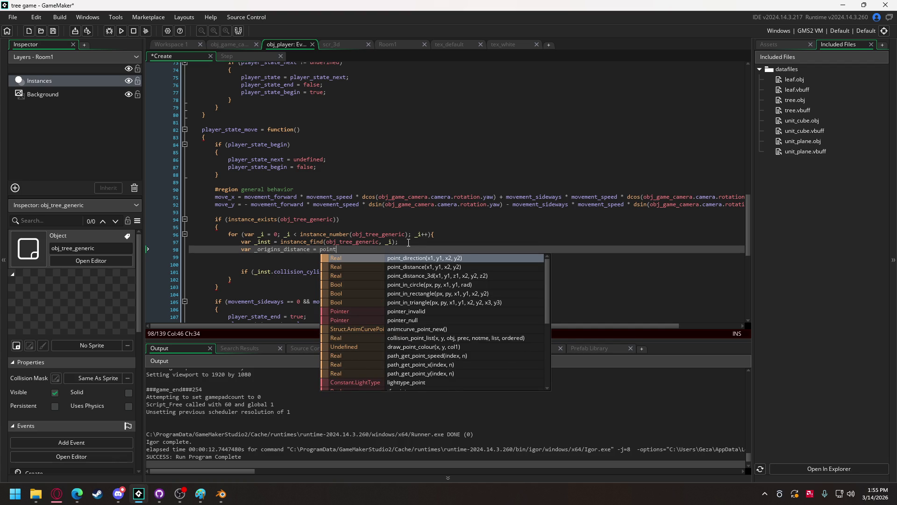
key(Escape)
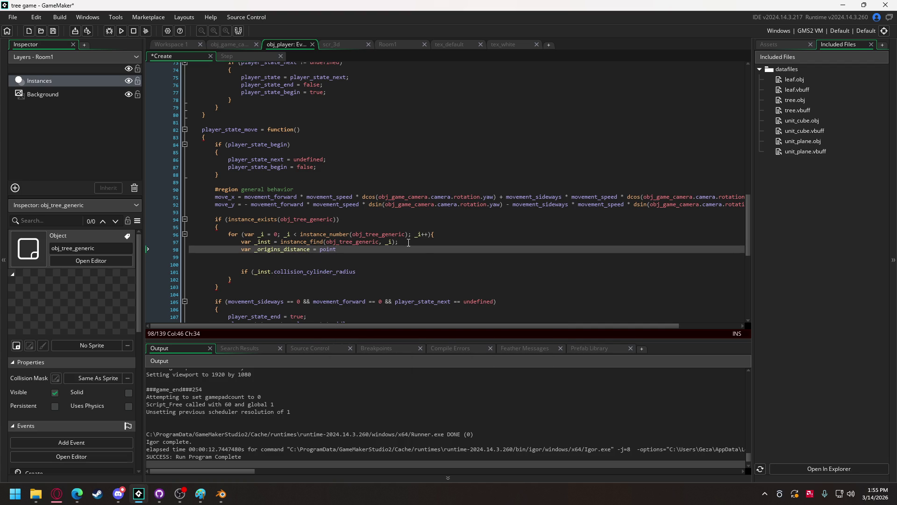
key(Down)
key(Return)
text(x, y)
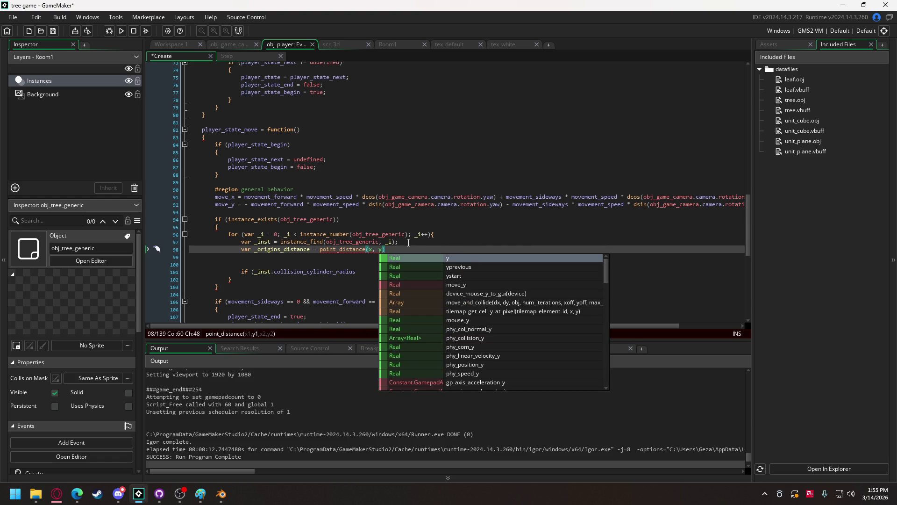
text(, _ins)
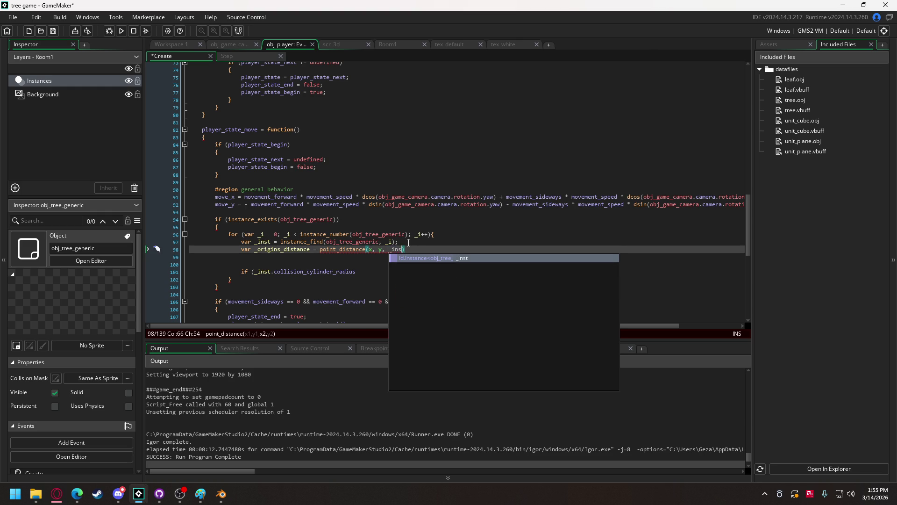
text(t.)
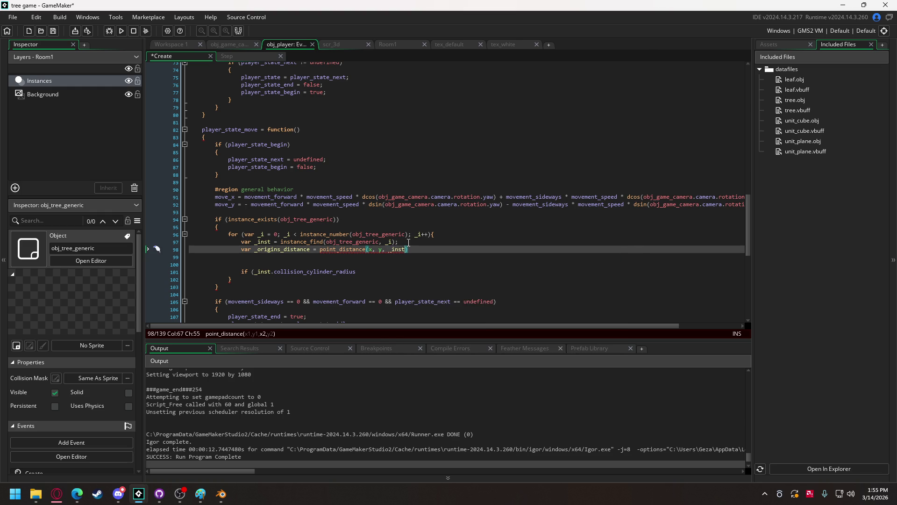
text(x, _inst)
text(.)
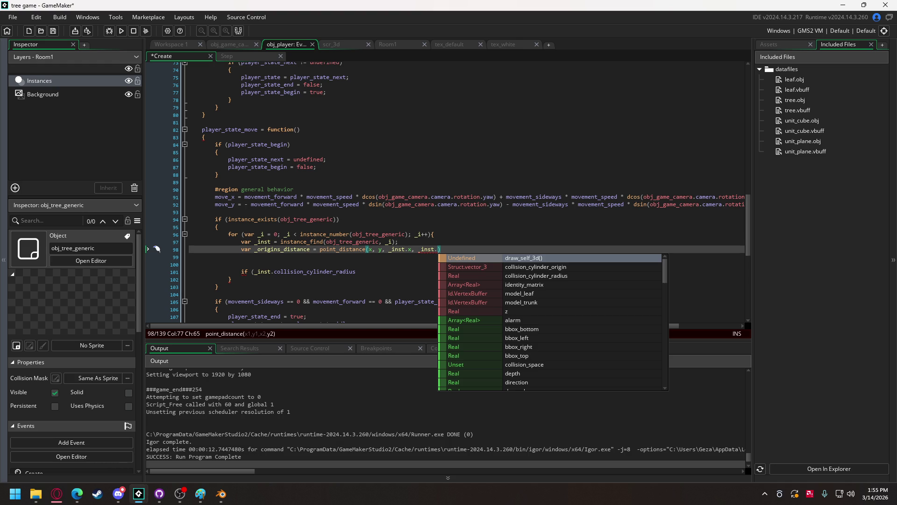
Step: Glance at the browser window, then finish the statement with y);
key(alt+Tab)
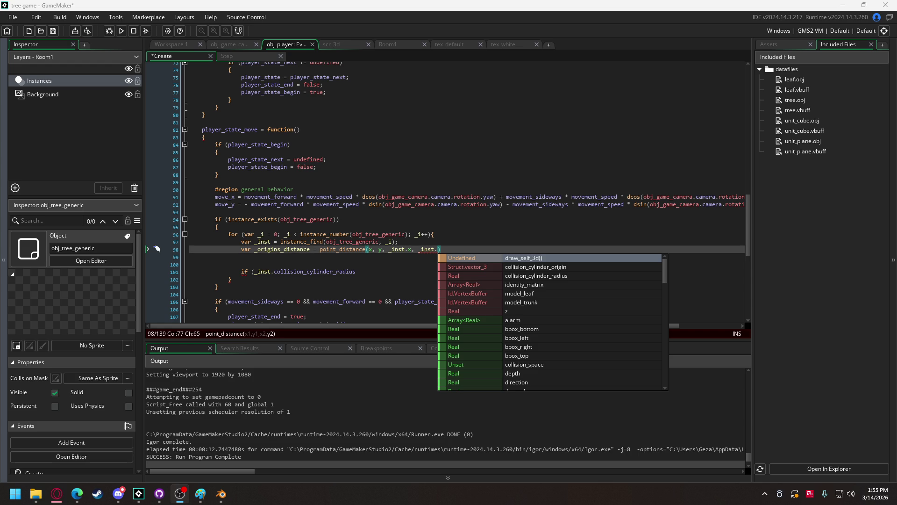
mouse_move(56, 493)
click(30, 449)
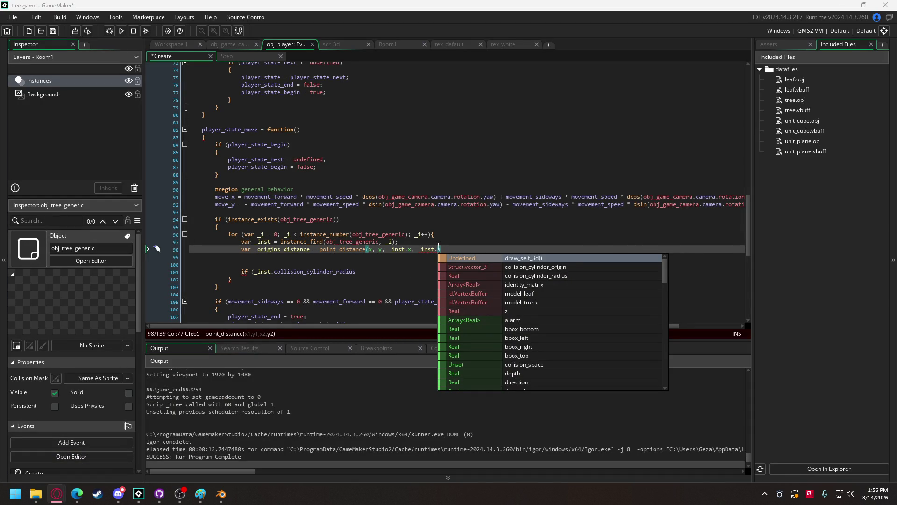
key(Escape)
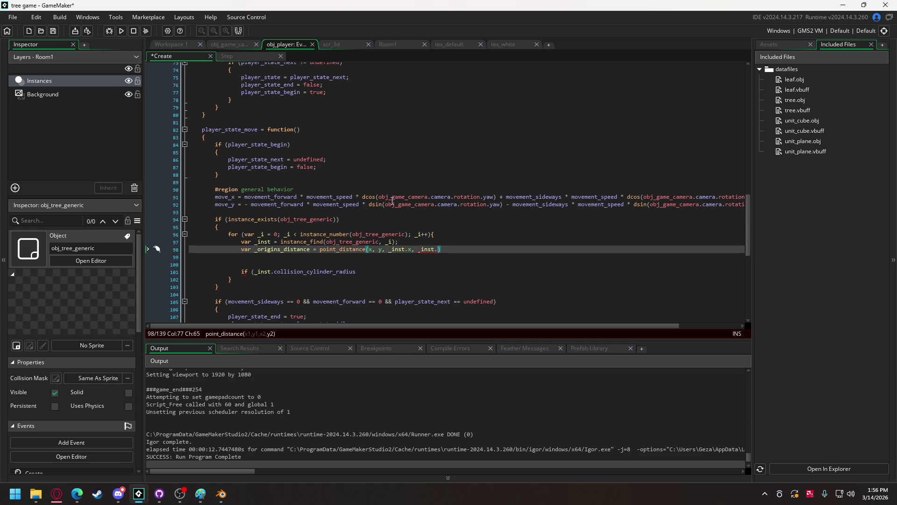
mouse_move(424, 198)
text(y))
text(;)
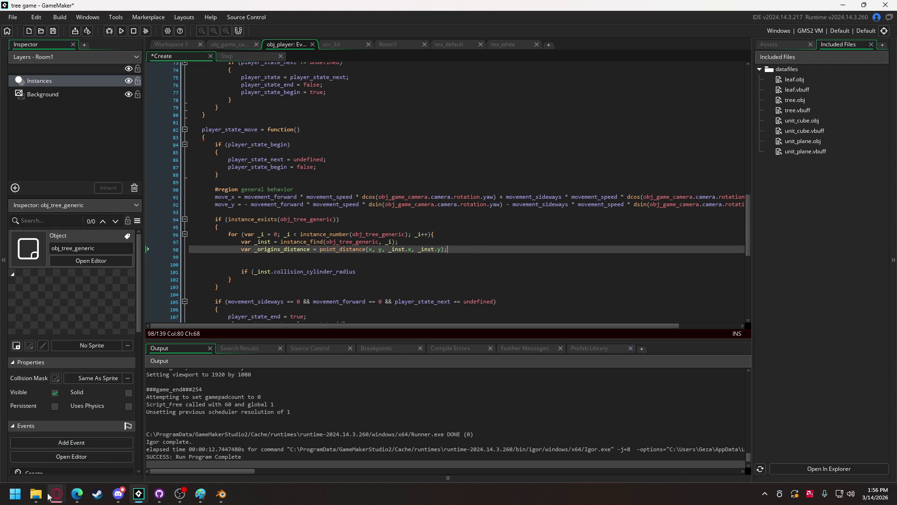
mouse_move(50, 496)
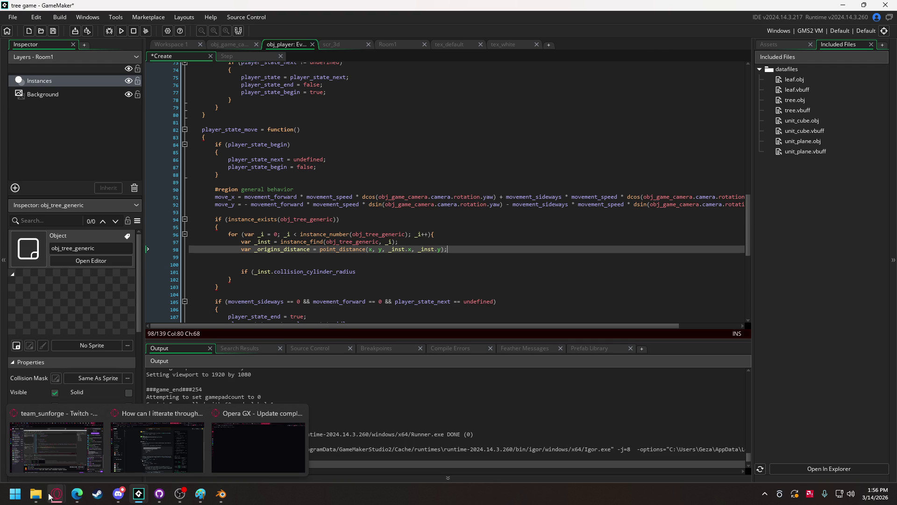
click(138, 456)
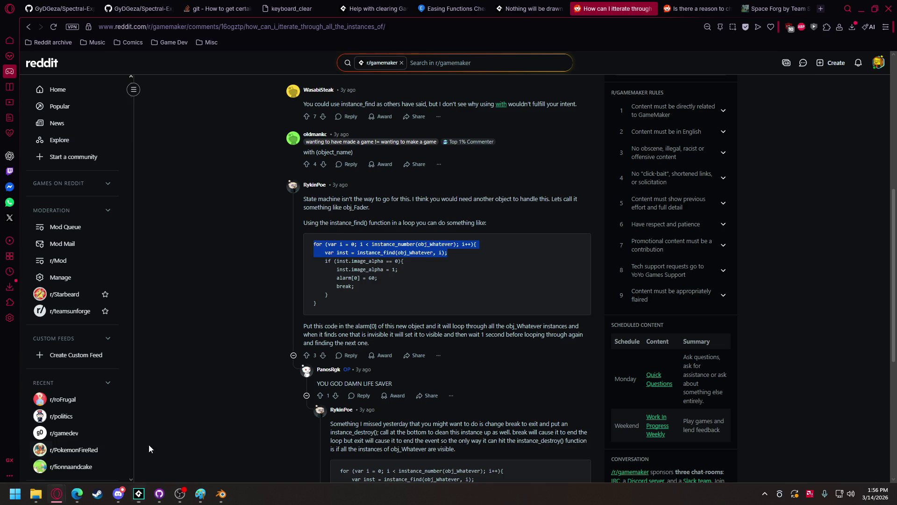
click(766, 8)
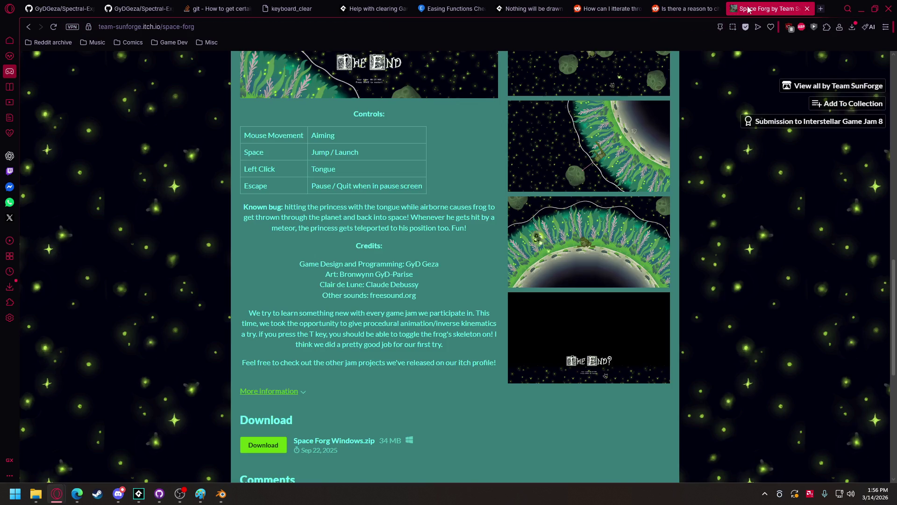
click(818, 85)
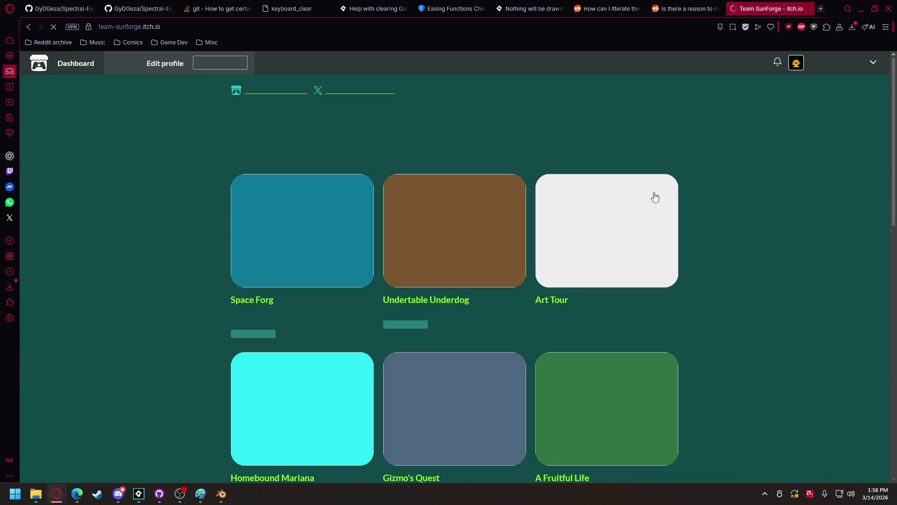
scroll(357, 270, down, 8)
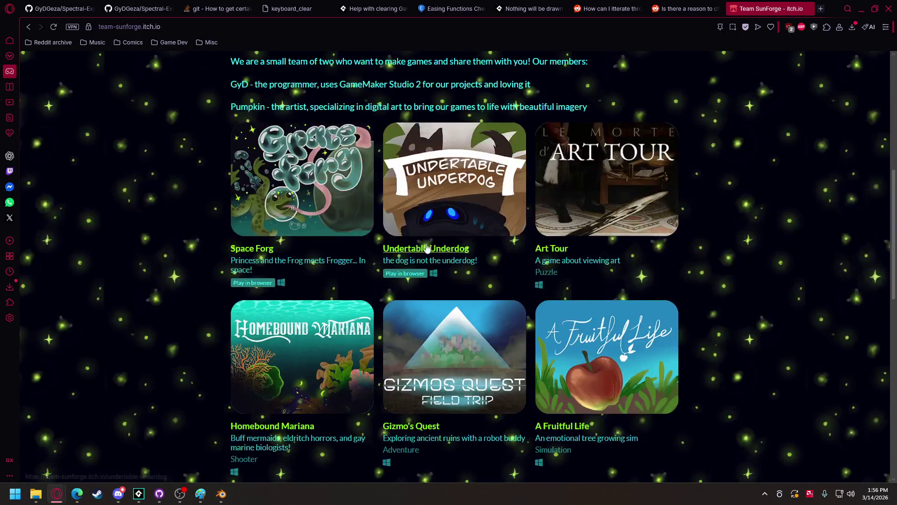
scroll(586, 214, down, 2)
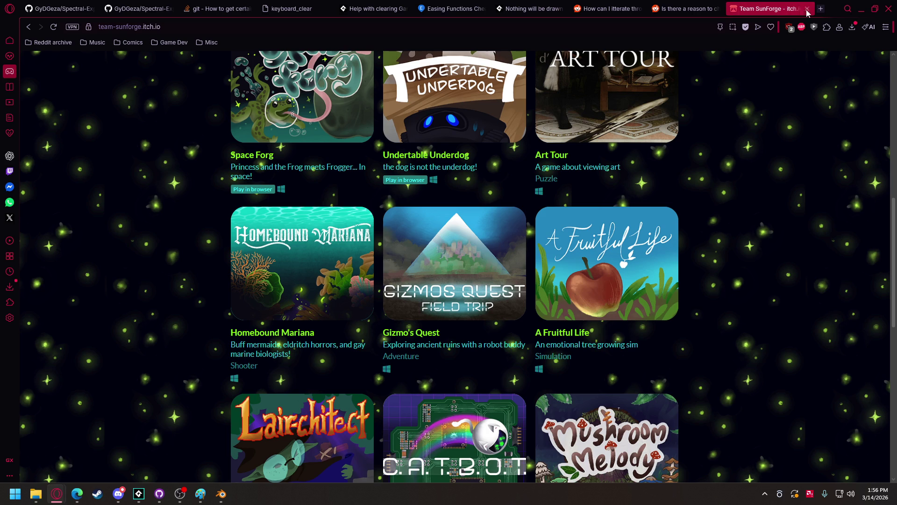
click(861, 8)
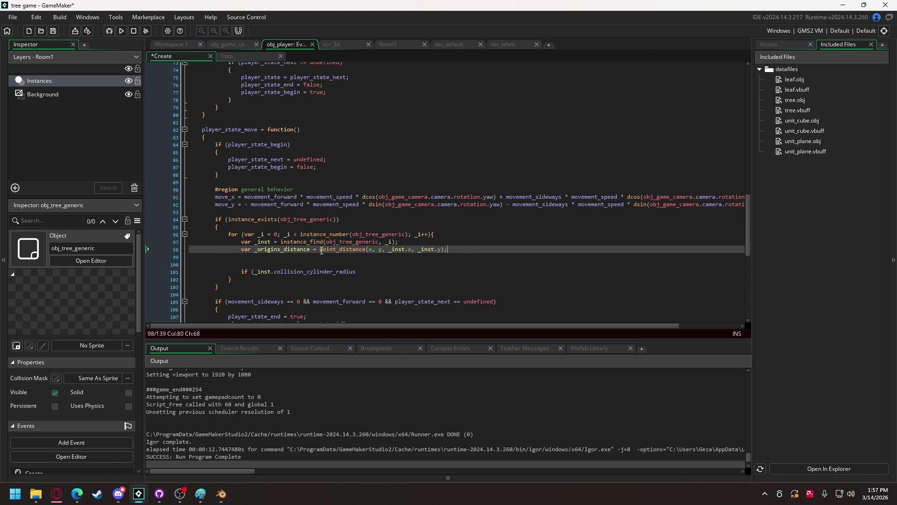
Step: Complete the condition as _origins_distance < _inst.collision_cylinder_radius + collision_sphere_radius
double_click(292, 250)
key(ctrl+c)
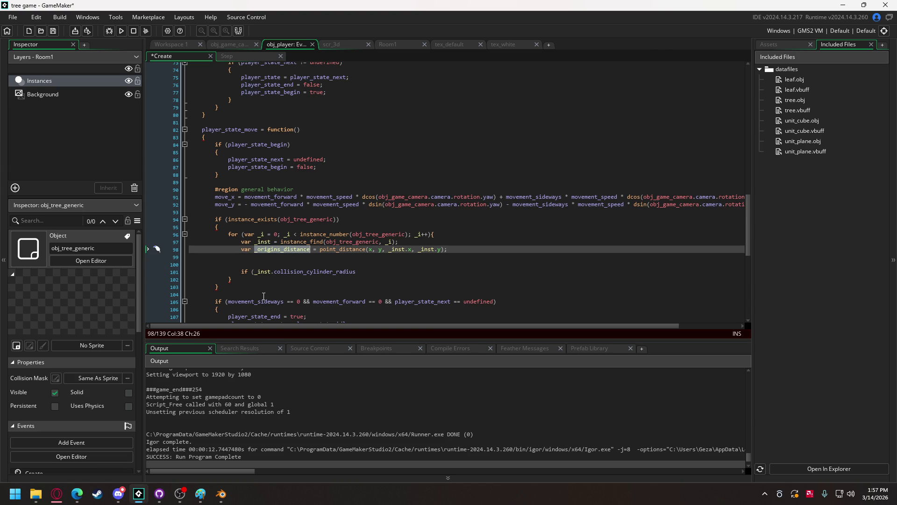
click(254, 273)
key(ctrl+v)
text(<)
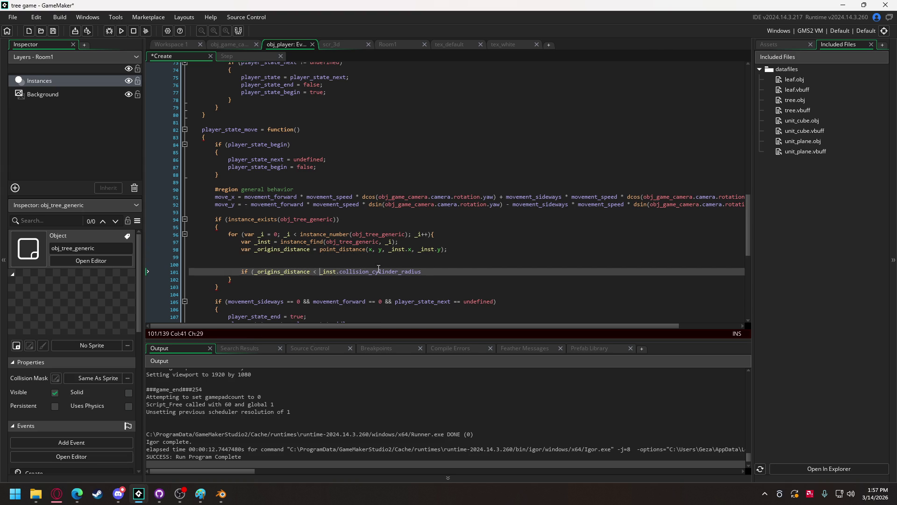
click(451, 271)
text(+ )
text(colli)
key(Down)
key(Return)
text())
Step: Add an empty { } body under the if, then select the distance statement on line 98
key(Return)
text({)
key(Return)
key(Return)
text(})
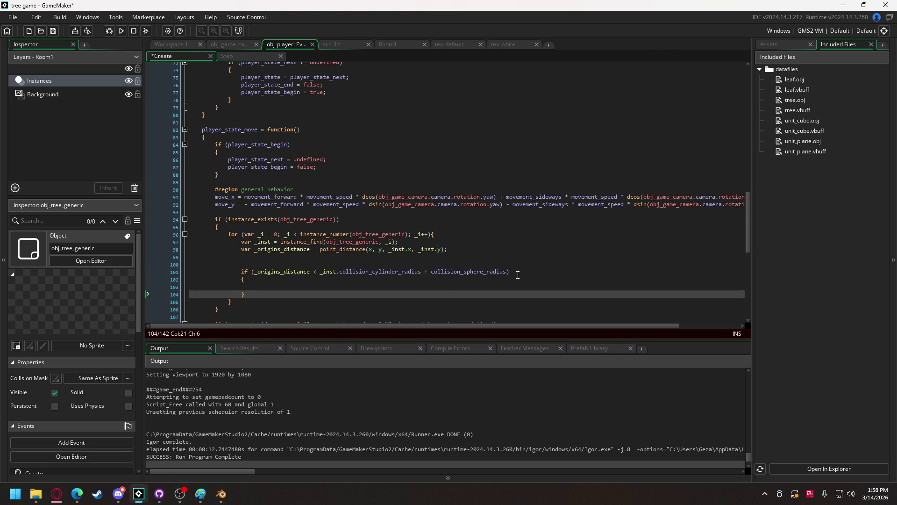
key(Up)
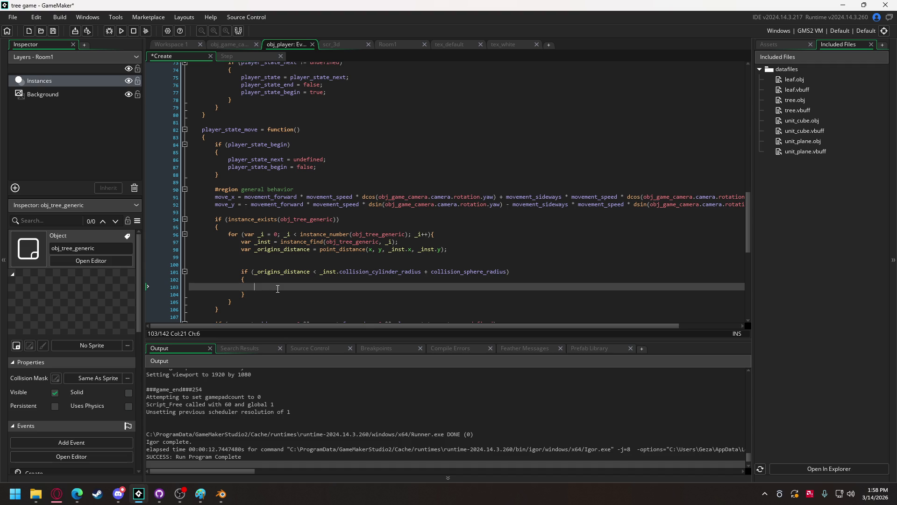
drag(447, 251, 240, 251)
key(ctrl+c)
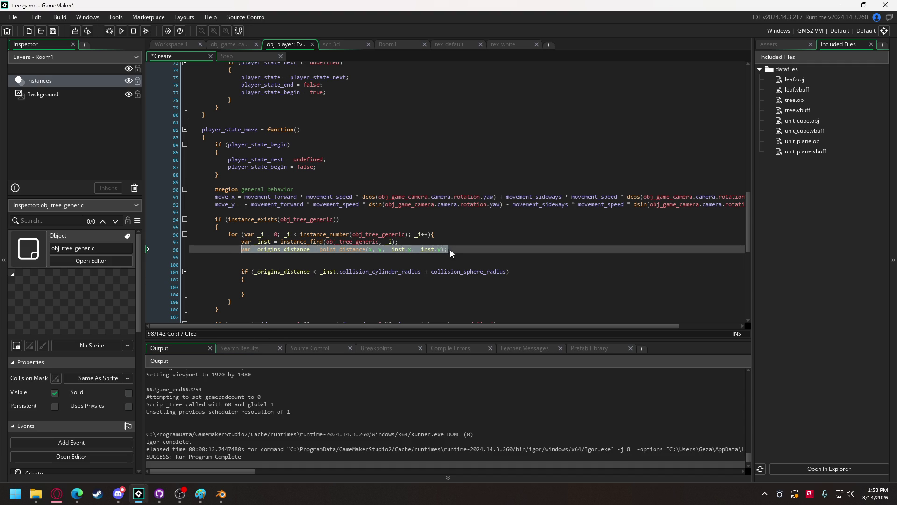
Step: Duplicate the distance line as var _origins_direction = point_direction(x, y, _inst.x, _inst.y);
click(453, 251)
key(Return)
key(ctrl+v)
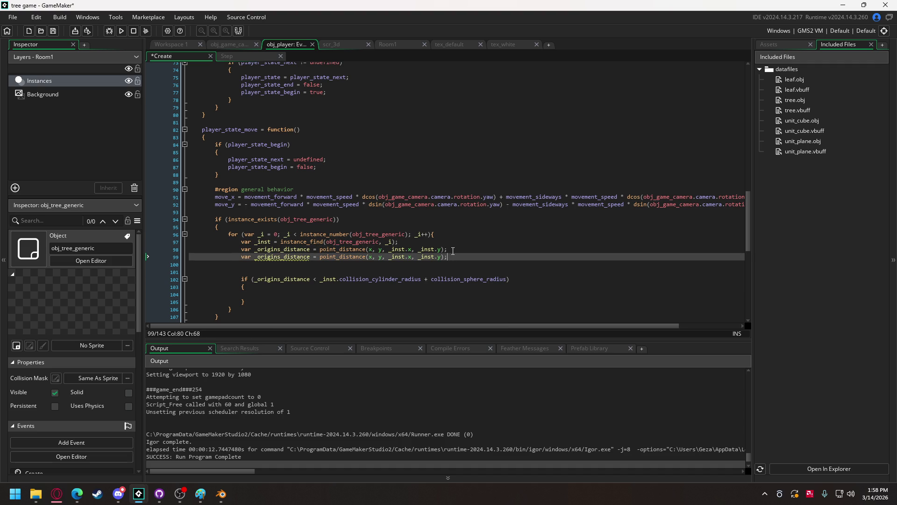
drag(290, 257, 310, 257)
text(rection)
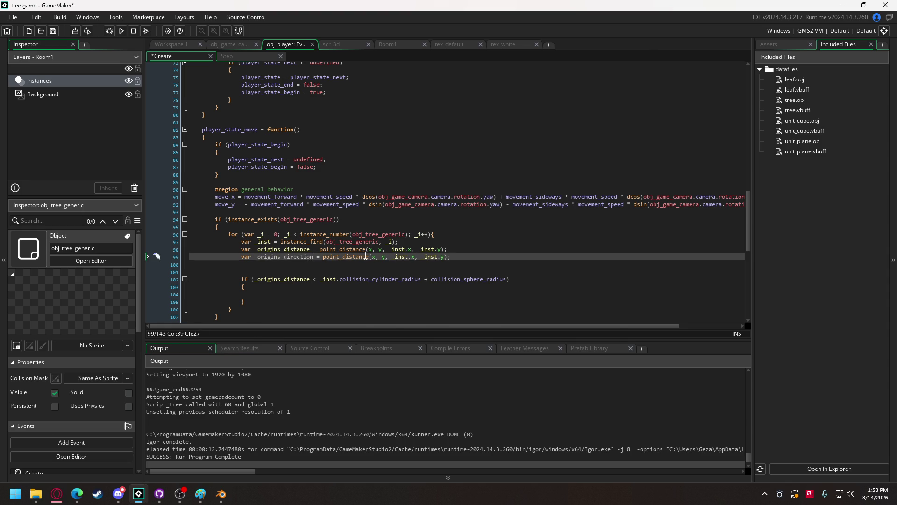
drag(350, 257, 370, 257)
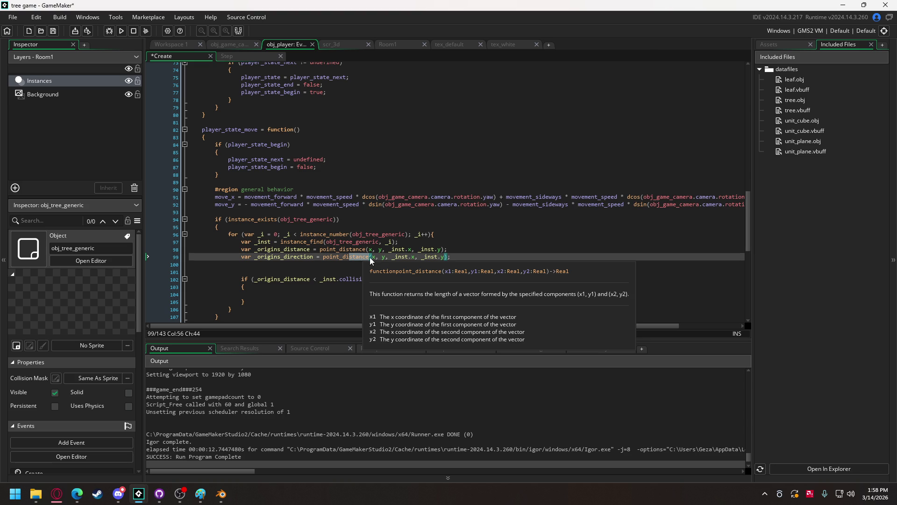
text(rection)
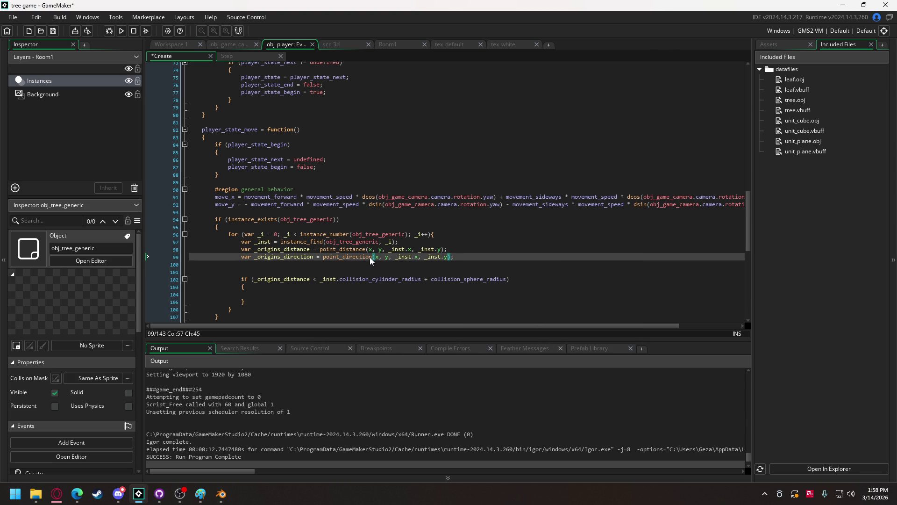
Step: Start the if body with move_x = x + length
click(265, 294)
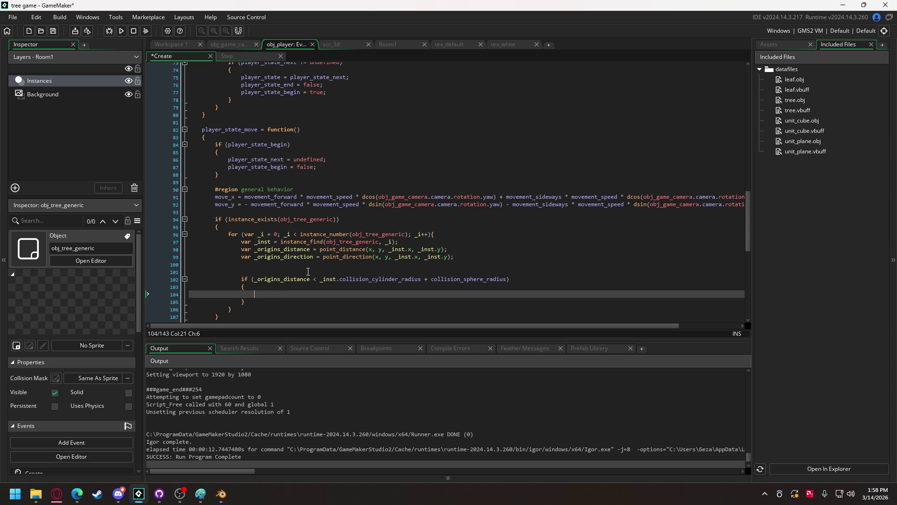
mouse_move(320, 249)
text(move_x)
text( = x + length)
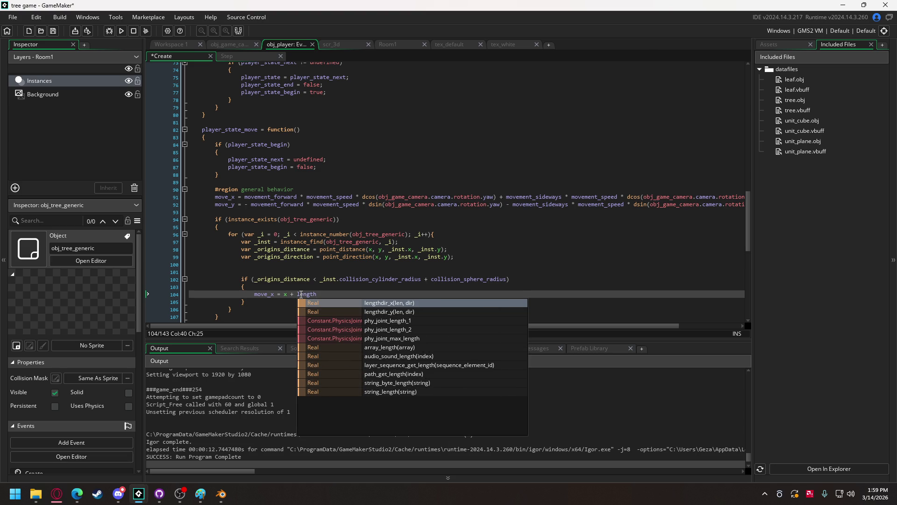
Step: Complete move_x = x + lengthdir_x(collision_sphere_radius, _origins_direction);
key(Return)
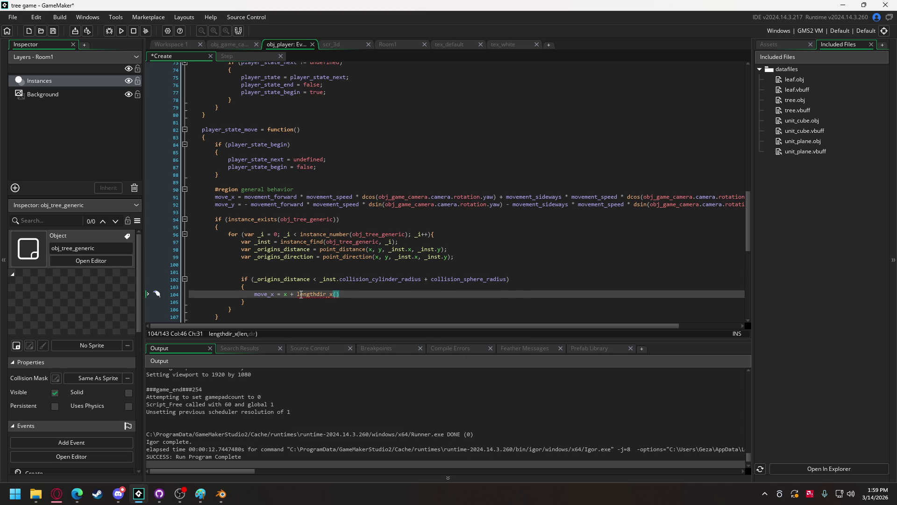
text(coll)
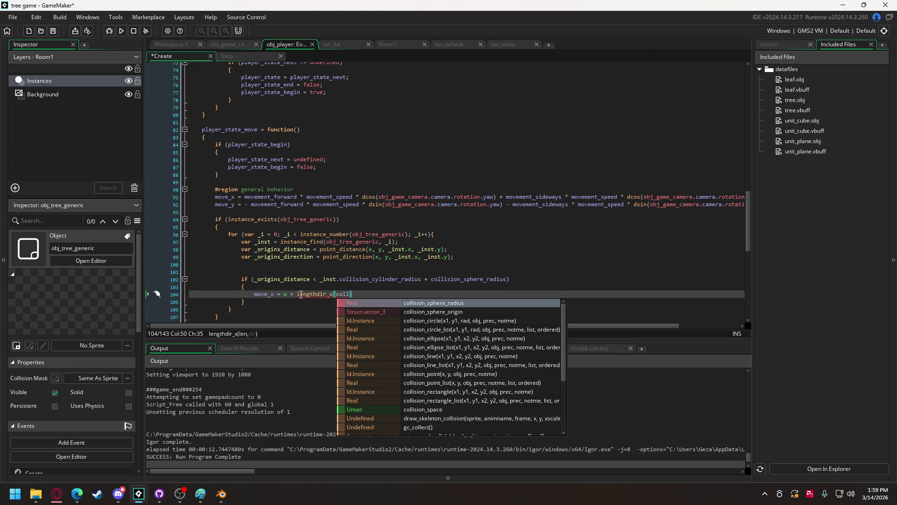
key(Down)
key(Up)
key(Return)
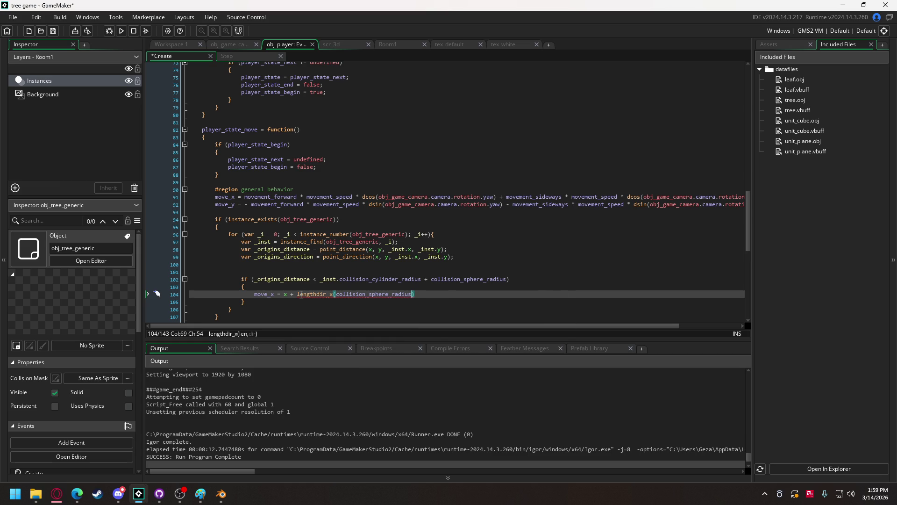
text(, )
text(_or)
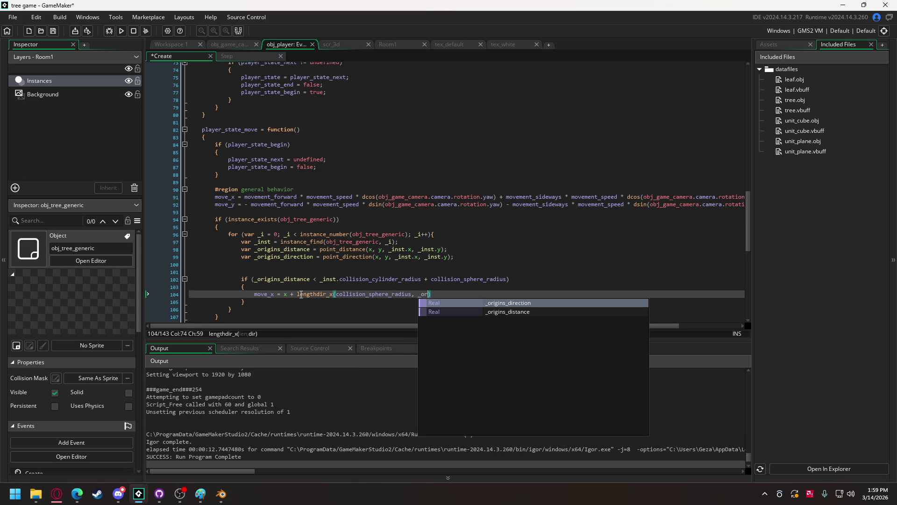
key(Return)
text();)
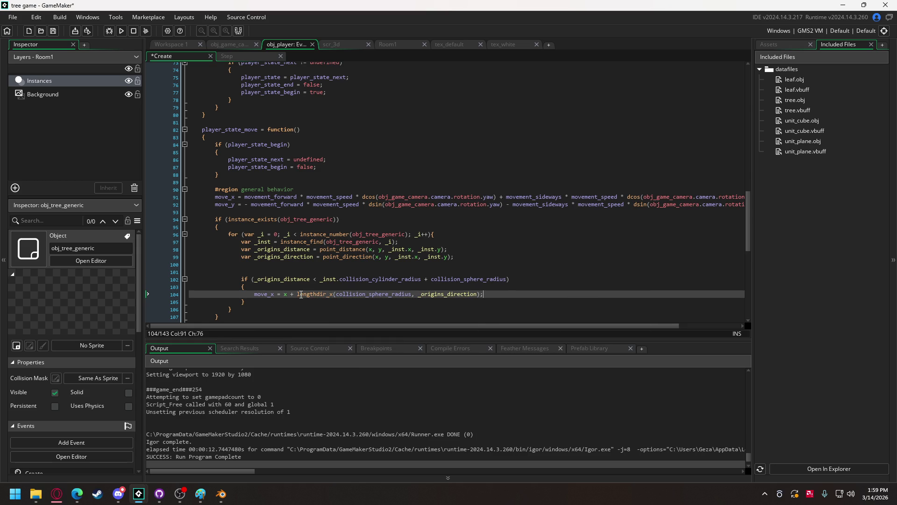
Step: Duplicate it as move_y = y + lengthdir_y(...) and run the game
drag(482, 294, 254, 294)
key(ctrl+c)
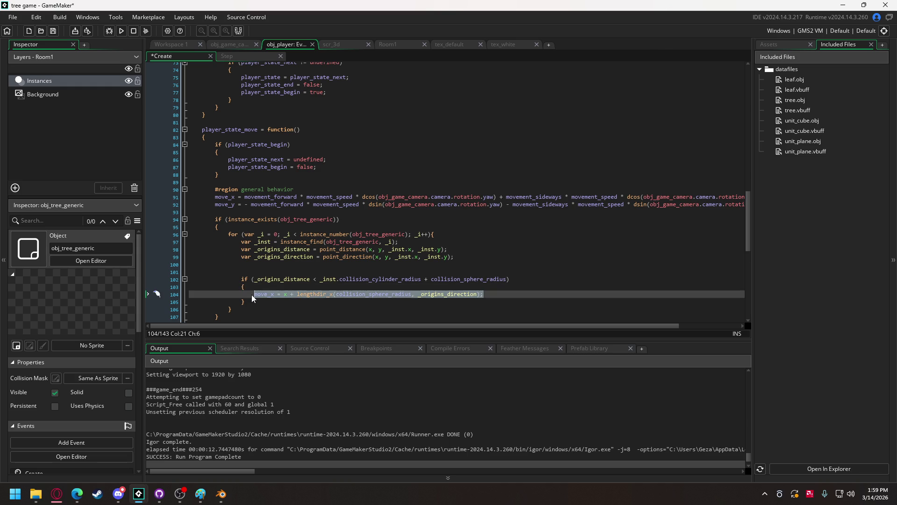
click(518, 297)
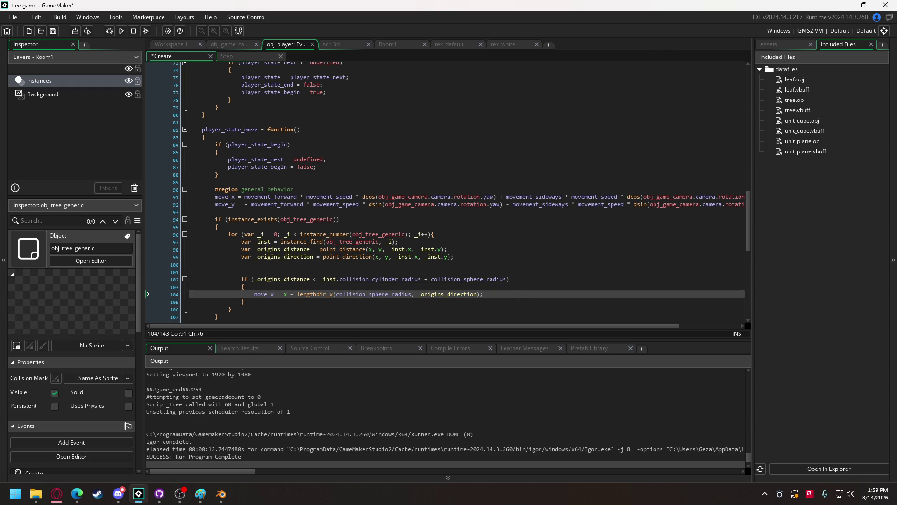
key(Return)
key(ctrl+v)
double_click(285, 301)
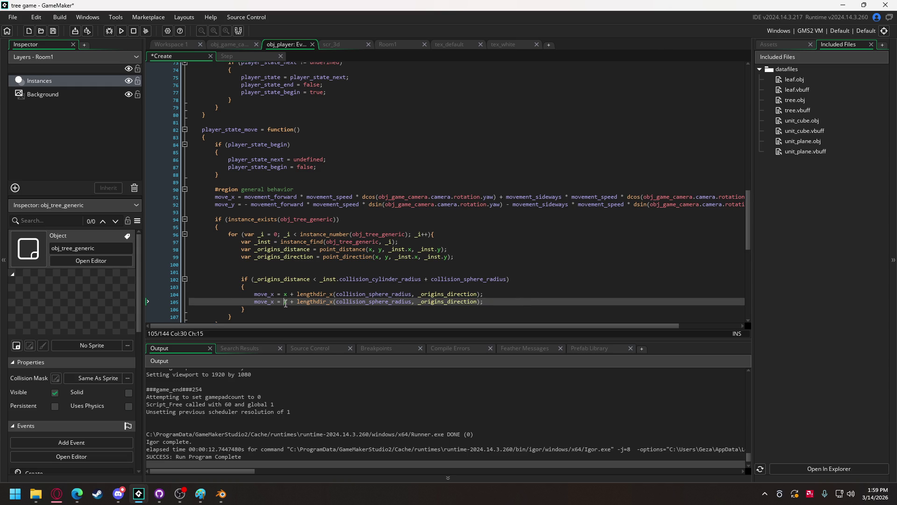
text(y)
key(Escape)
click(332, 302)
text(y)
click(245, 196)
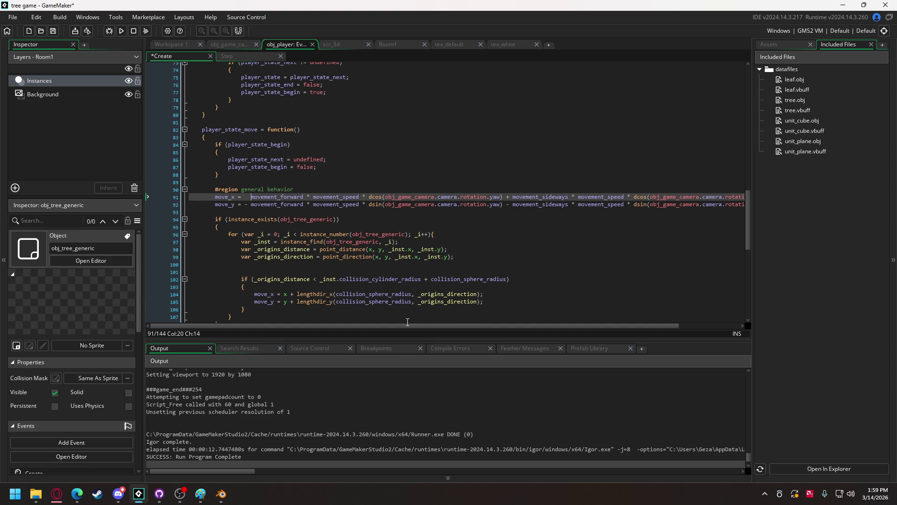
click(123, 33)
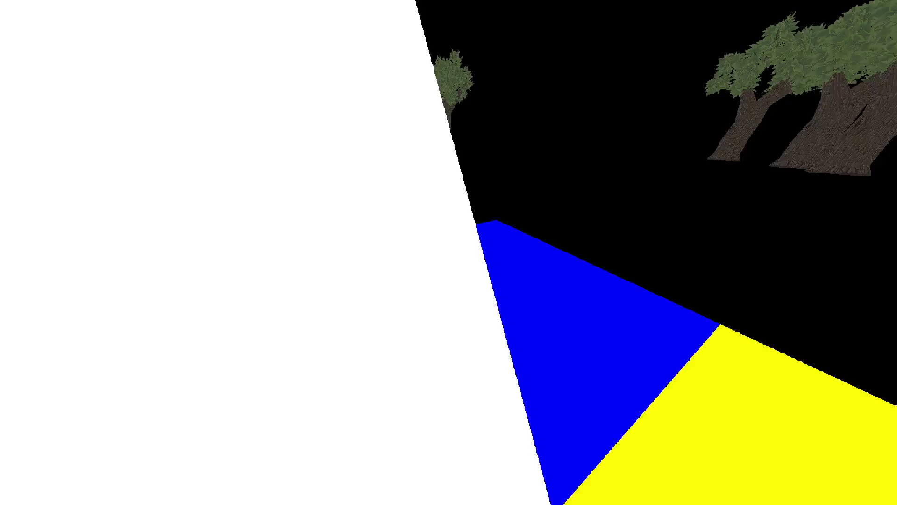
key(w)
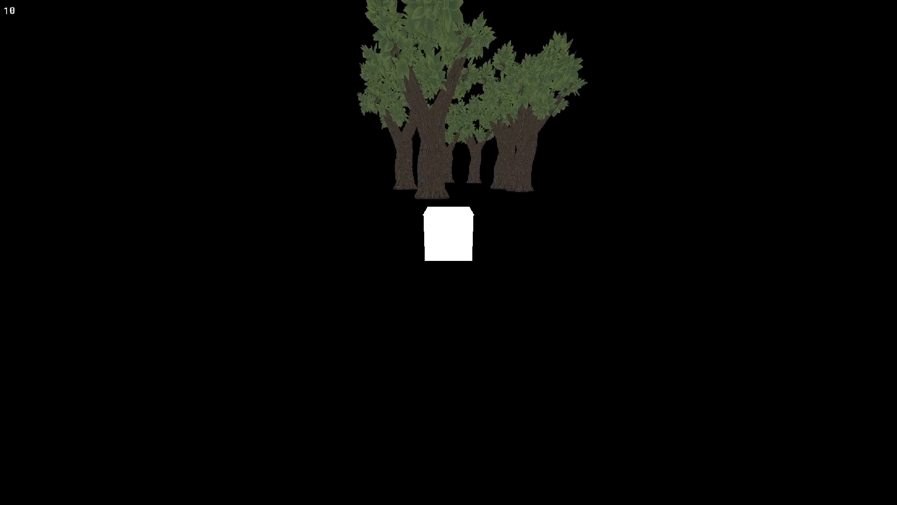
key(Right)
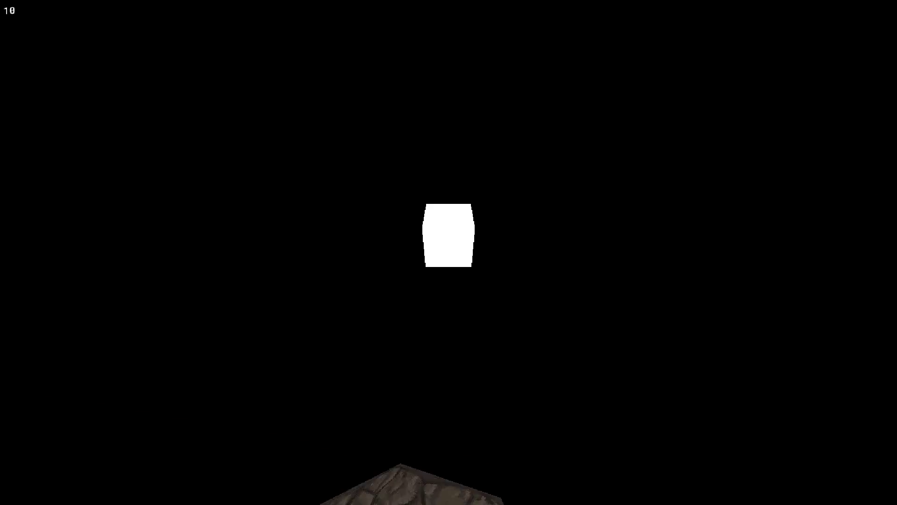
key(Right)
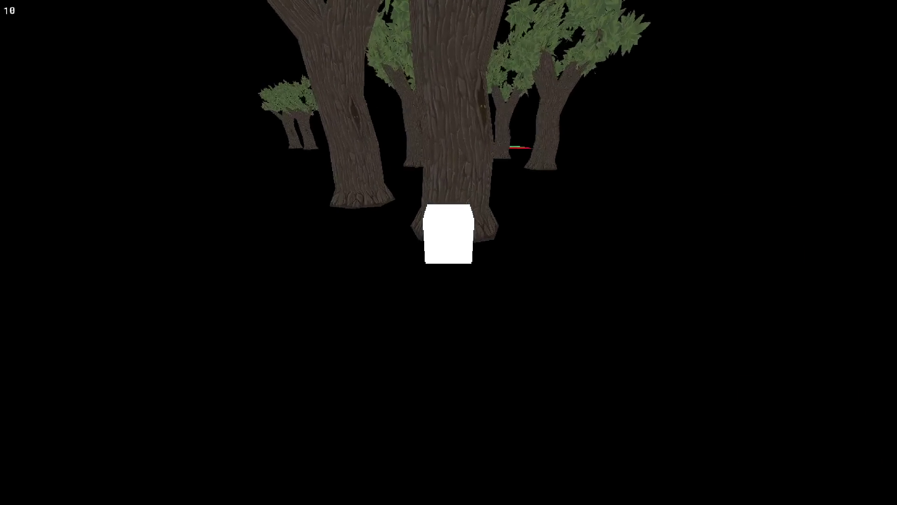
key(Right)
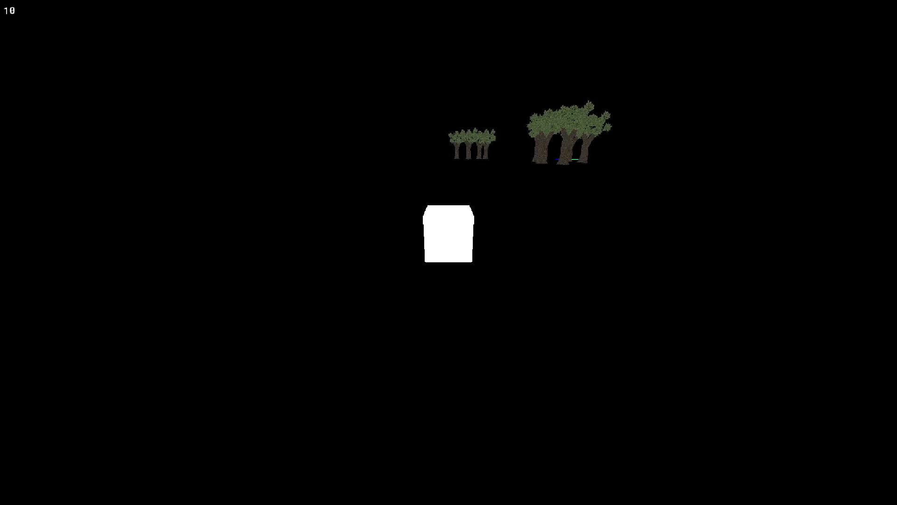
key(Right)
key(Up)
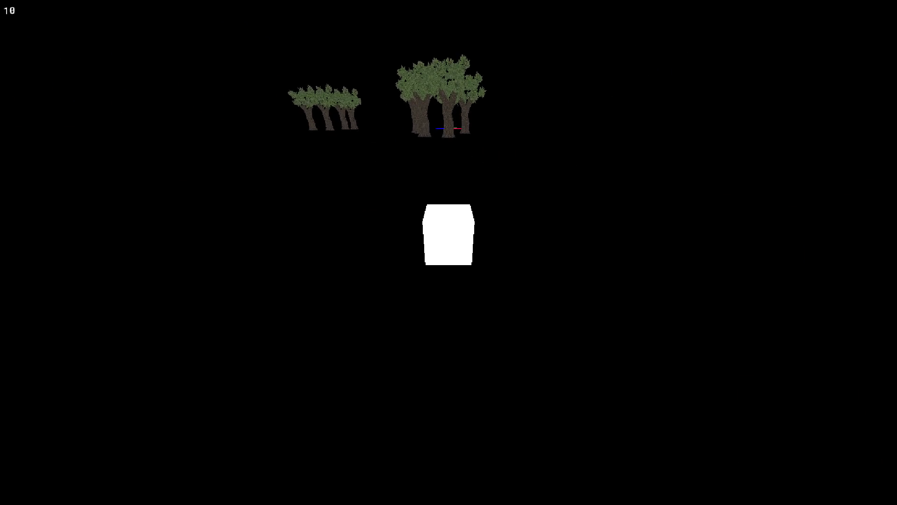
key(Up)
key(Left)
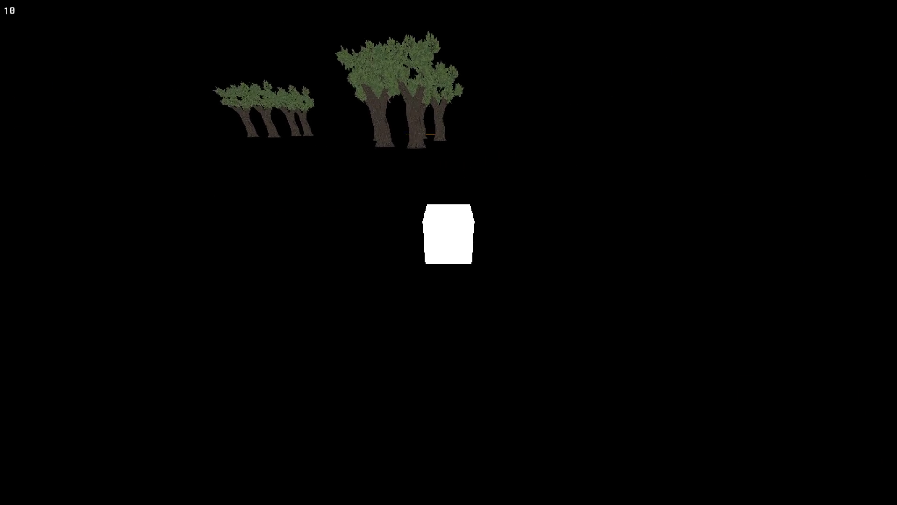
key(Up)
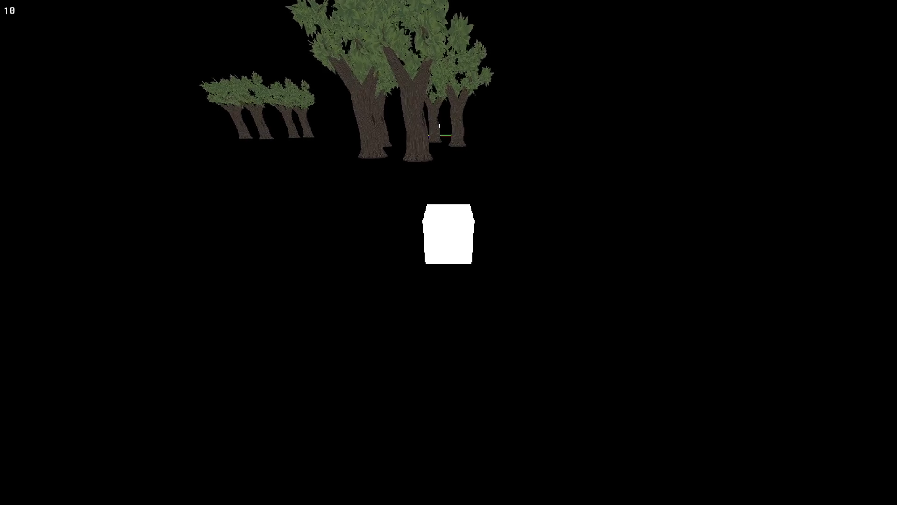
key(Left)
key(Up)
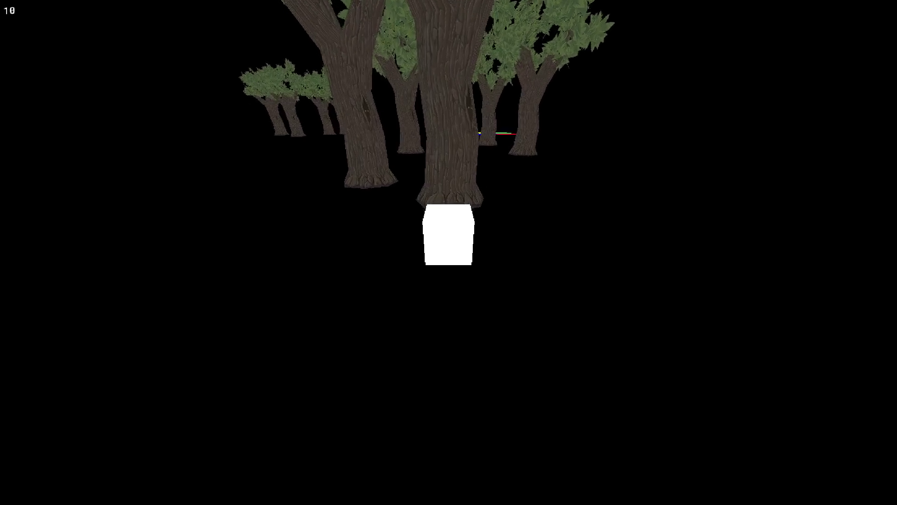
key(r)
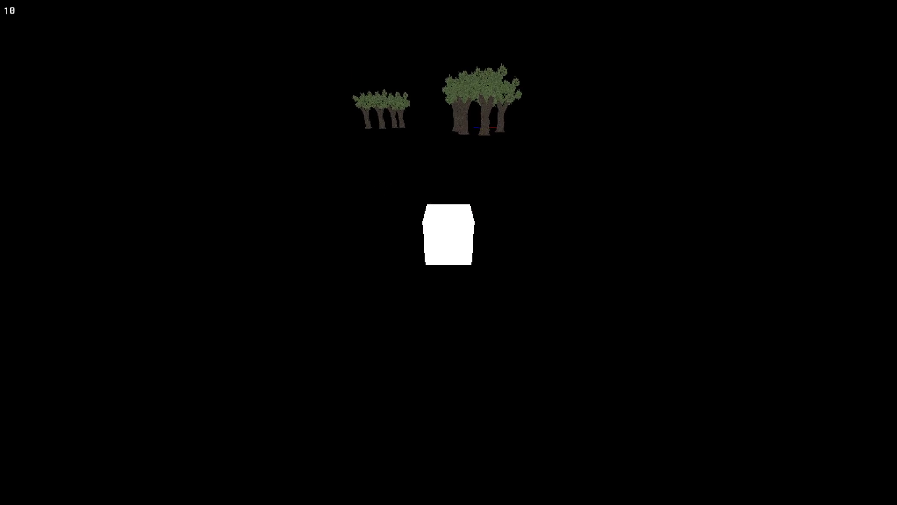
key(Escape)
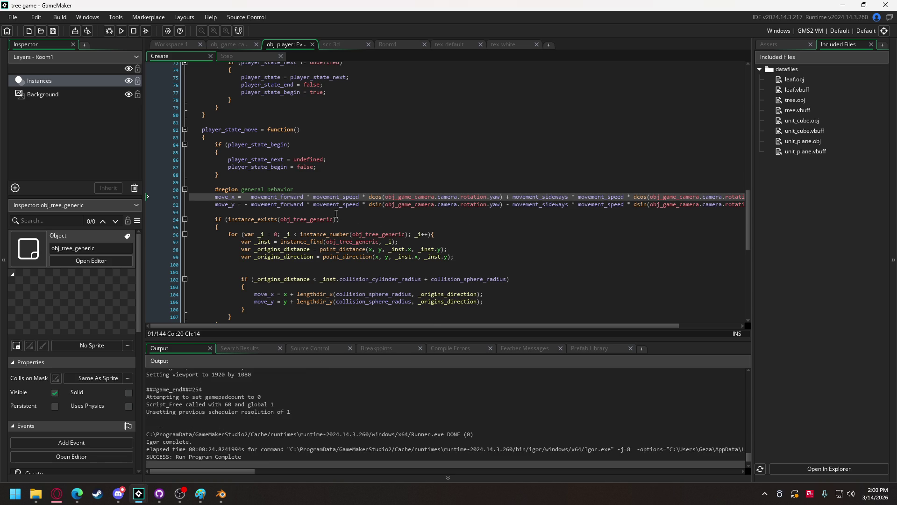
Step: Delete 'x + ' and 'y + ' from lines 104–105, then switch to the Imgur GIF in the browser
scroll(344, 216, down, 3)
scroll(333, 213, down, 1)
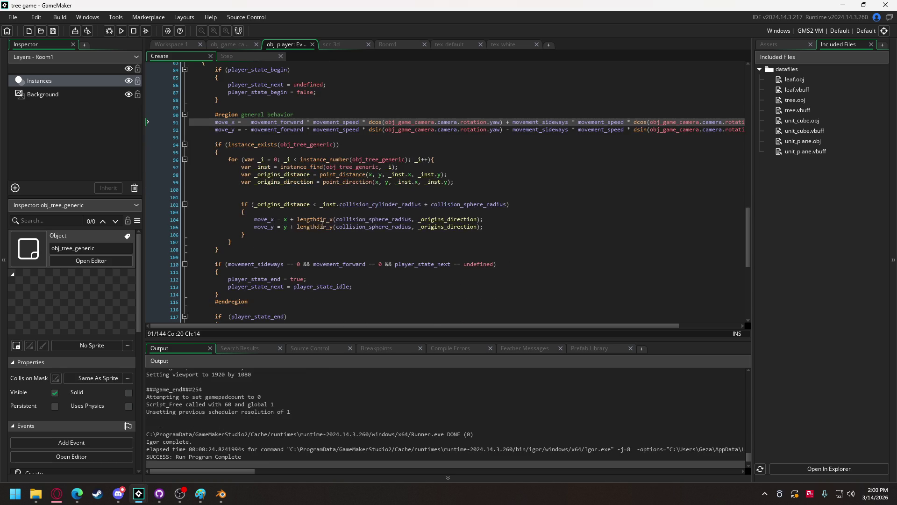
mouse_move(299, 229)
click(284, 220)
drag(285, 220, 296, 228)
key(BackSpace)
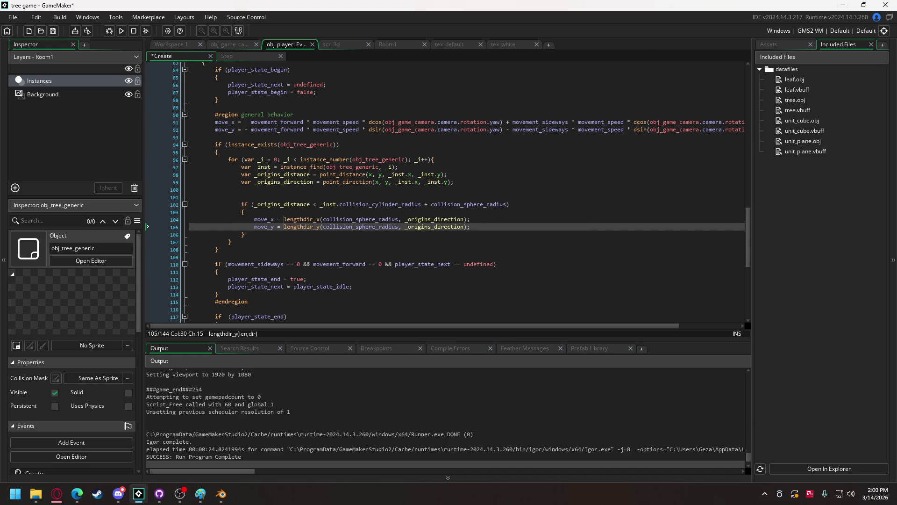
key(alt+Tab)
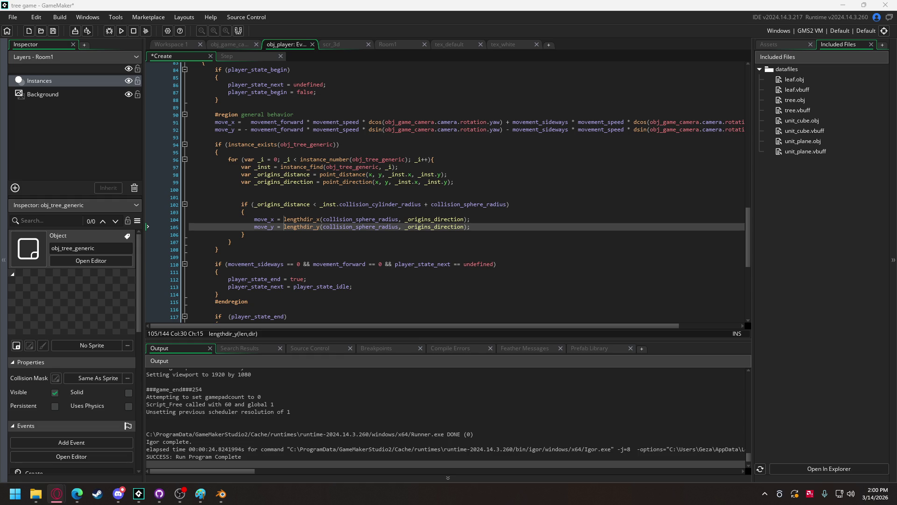
key(alt+Tab)
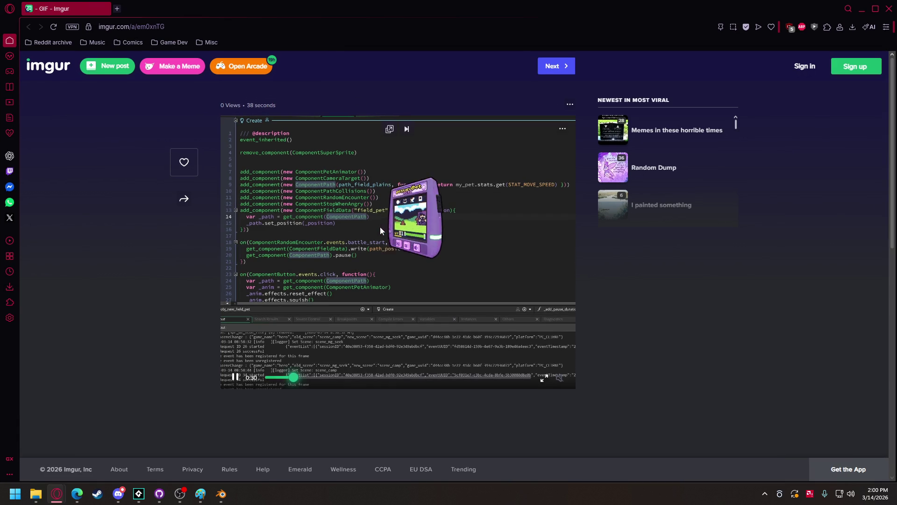
Step: Watch the code GIF in Opera GX, then minimize the browser
mouse_move(261, 383)
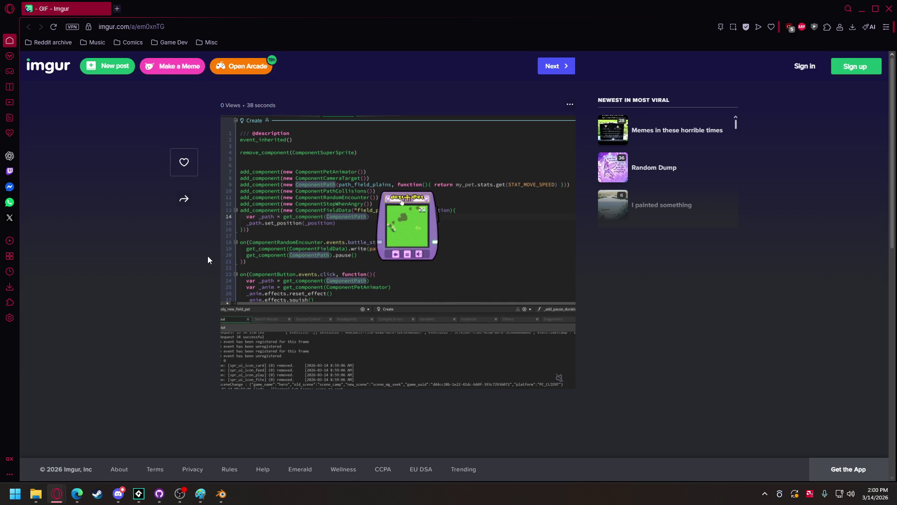
mouse_move(354, 265)
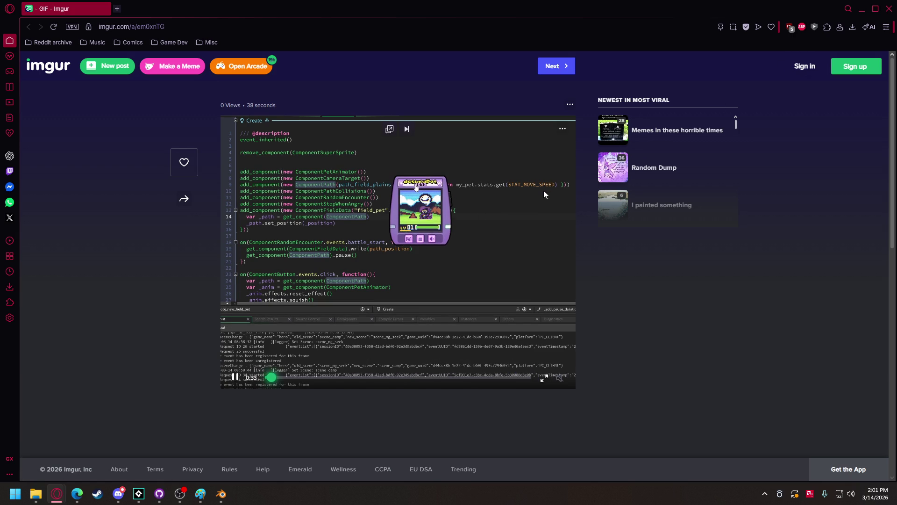
click(885, 8)
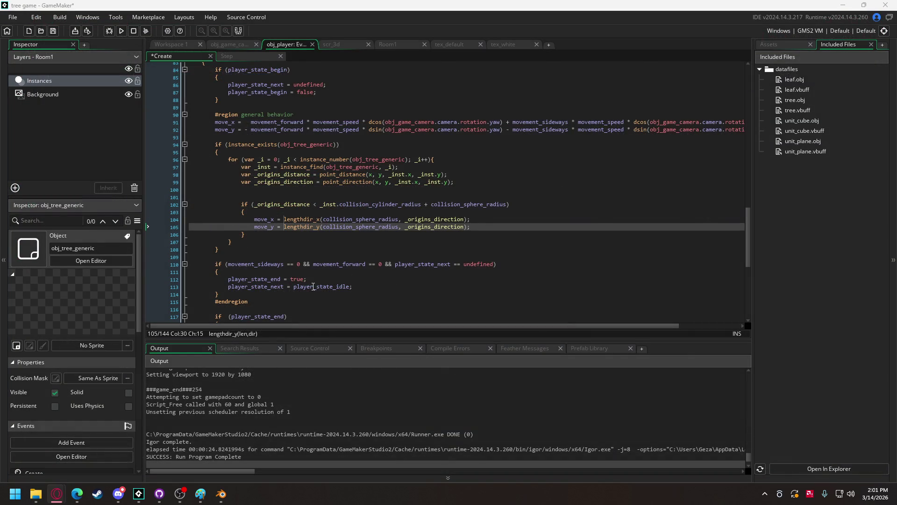
click(124, 35)
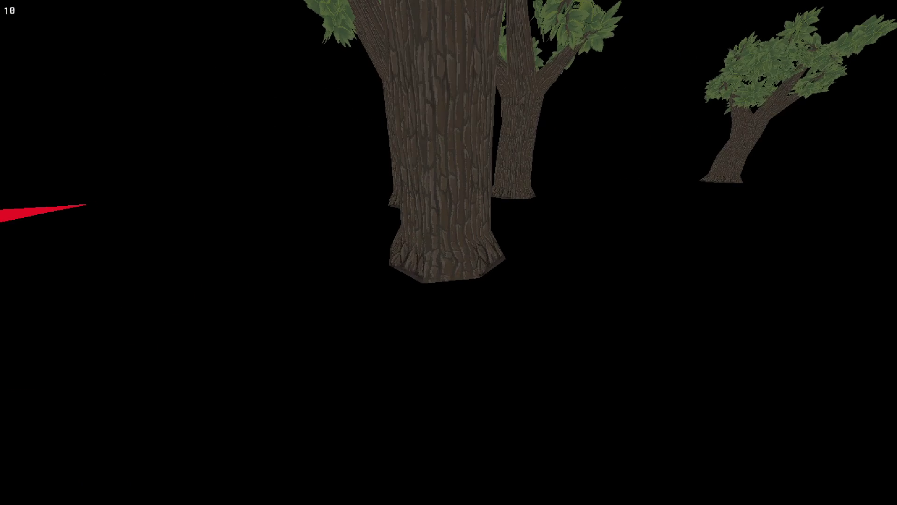
key(Escape)
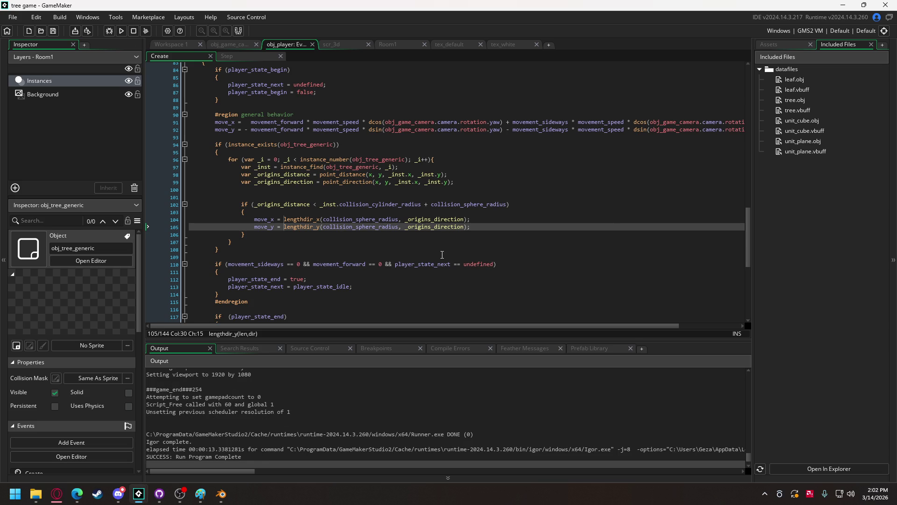
Step: Change point_distance on line 98 to measure from x + move_x, y + move_y
mouse_move(321, 216)
click(373, 174)
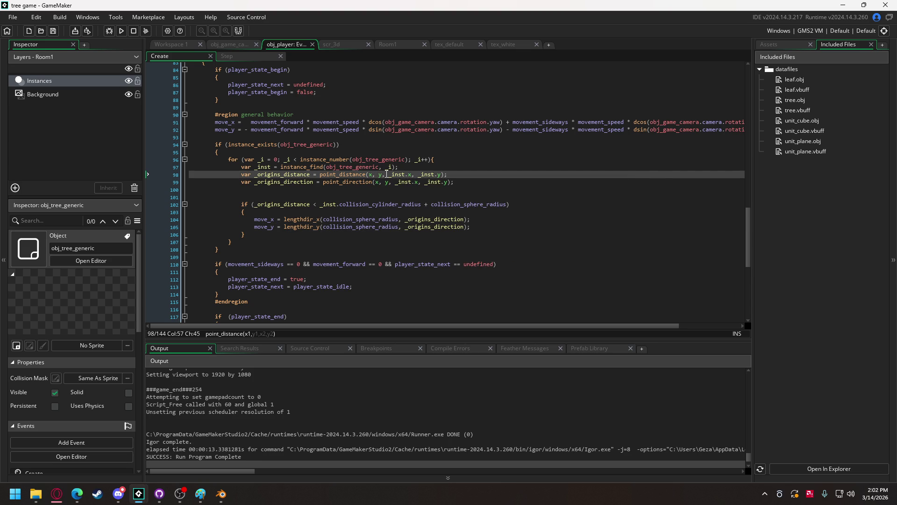
text(= move_x)
click(412, 174)
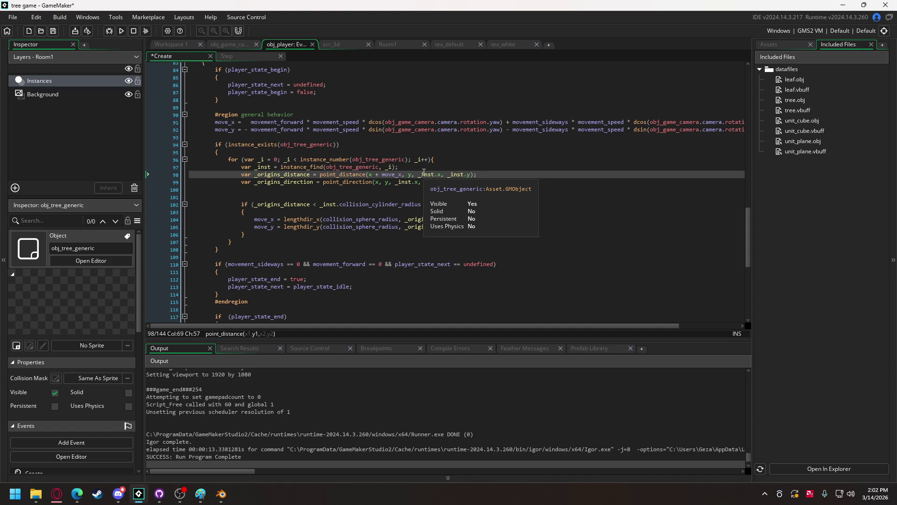
text(+ move_)
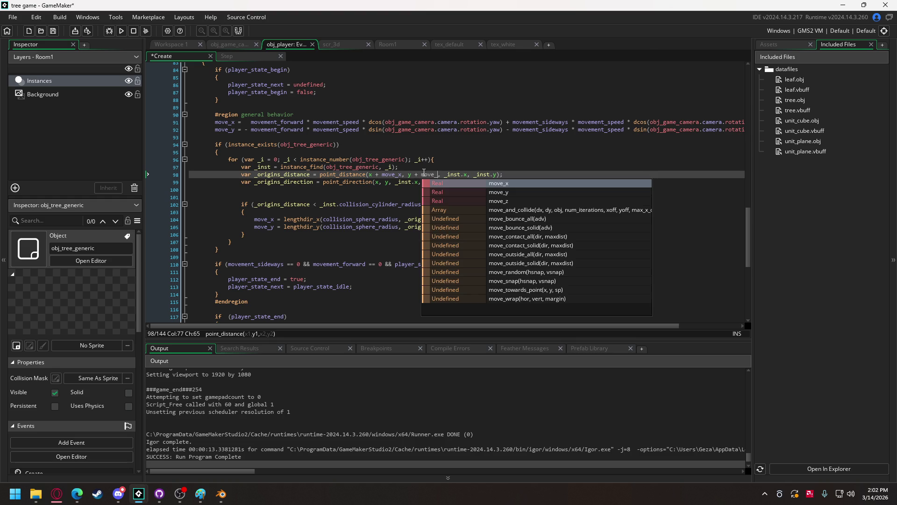
text(y)
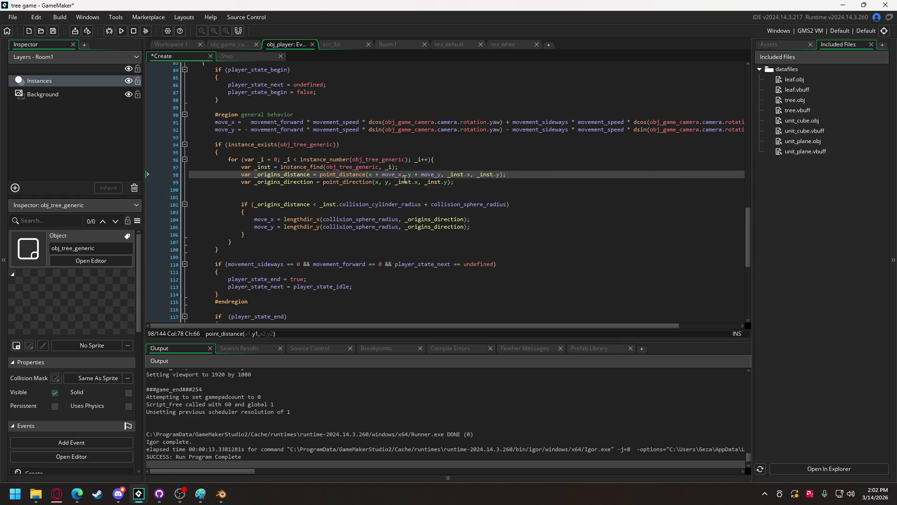
Step: Paste the same offset arguments into point_direction on line 99 and run the game
drag(369, 174, 444, 176)
key(ctrl+c)
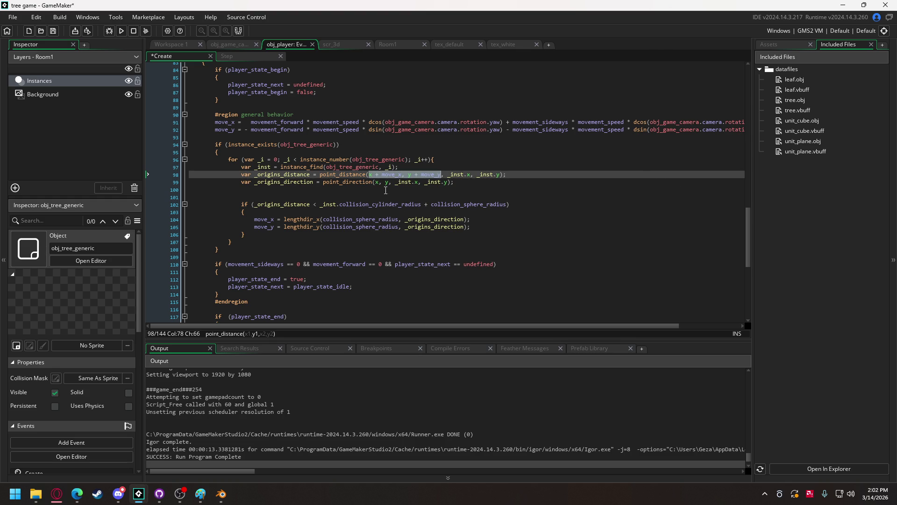
drag(377, 183, 388, 183)
key(ctrl+v)
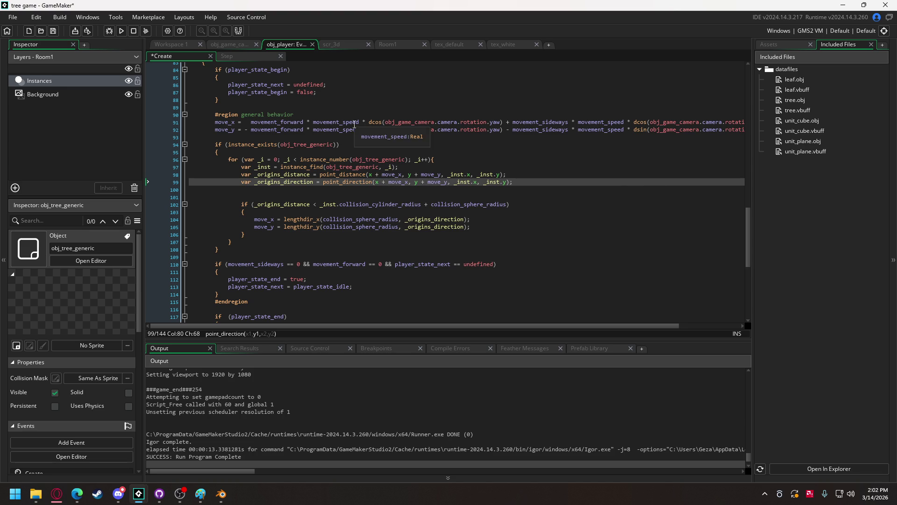
click(121, 30)
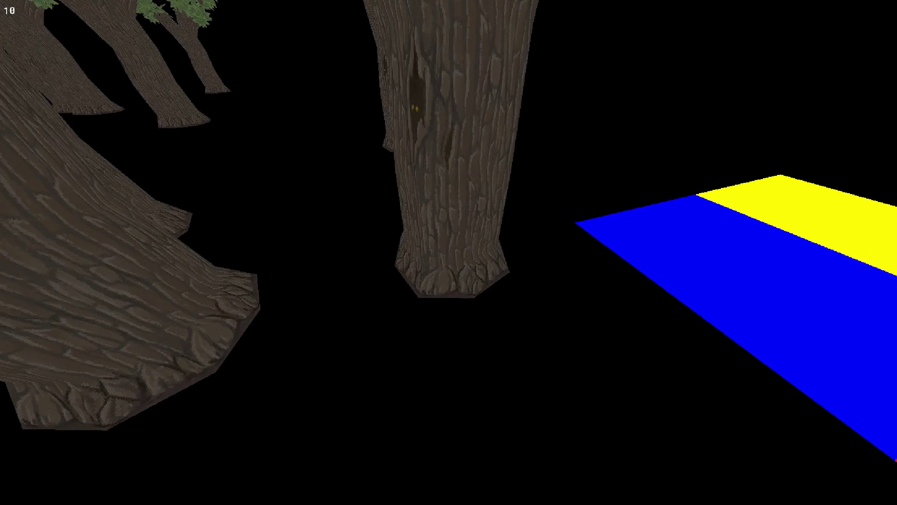
Step: Close the running tree game with Escape to return to the player's Create code
key(Escape)
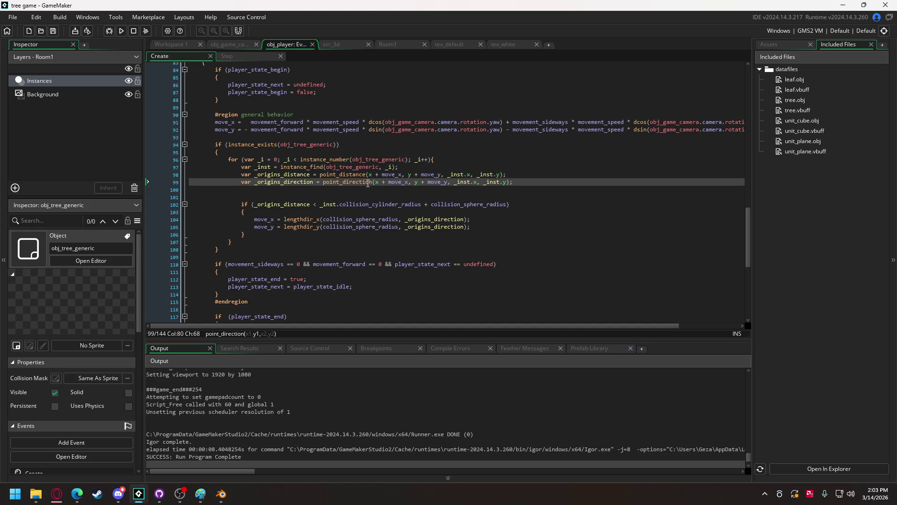
Step: Add a breakpoint on line 97, the instance_find line in the player's tree loop
mouse_move(364, 183)
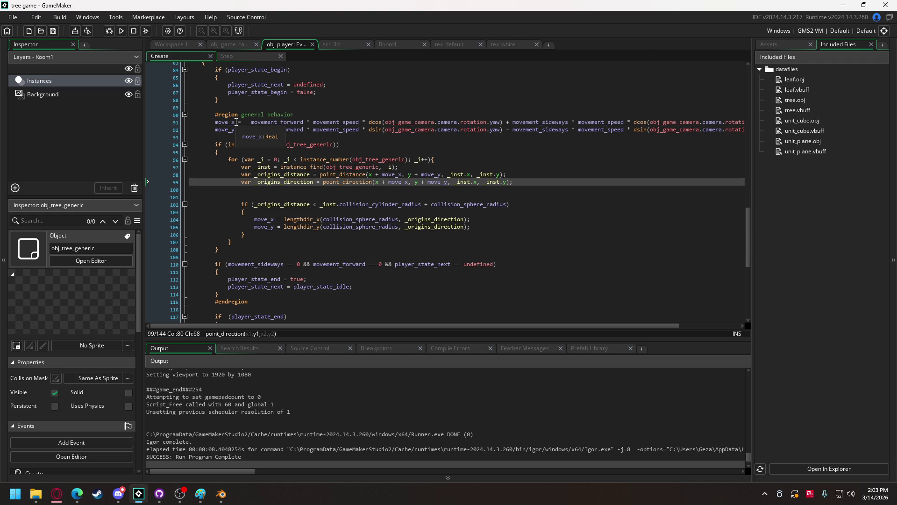
scroll(236, 122, up, 14)
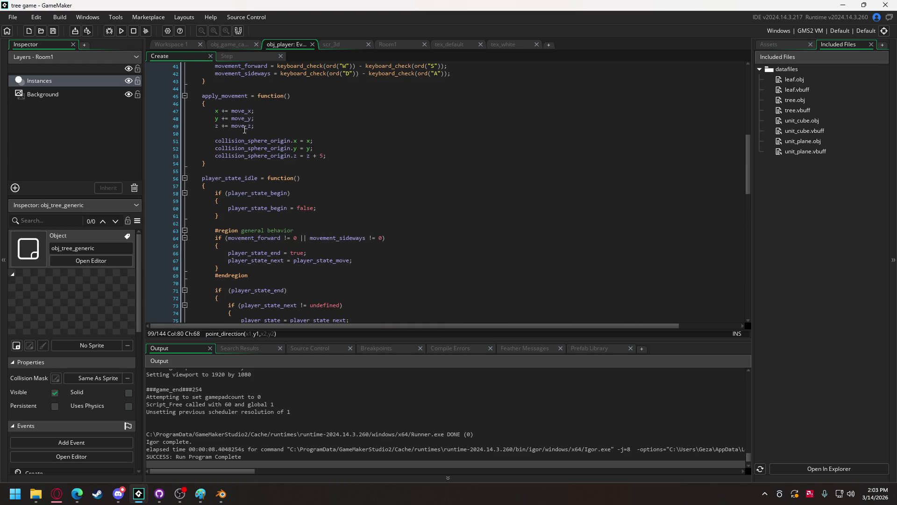
scroll(337, 192, down, 13)
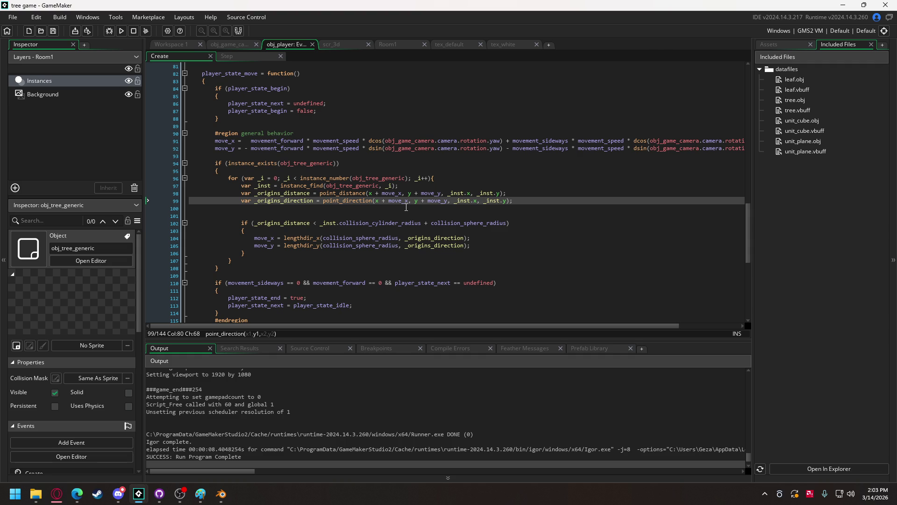
click(172, 178)
click(167, 186)
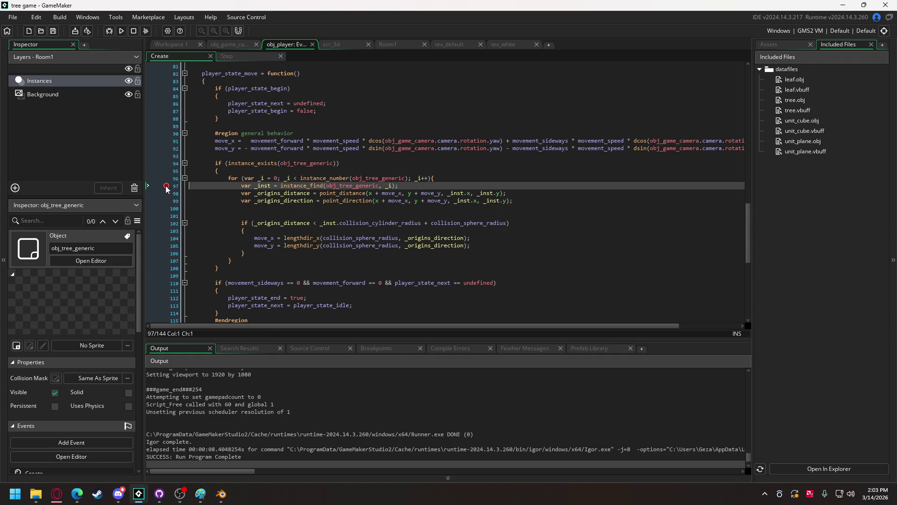
Step: Start the game in debug mode, clear the tree code's line-15 breakpoint, and resume
click(110, 30)
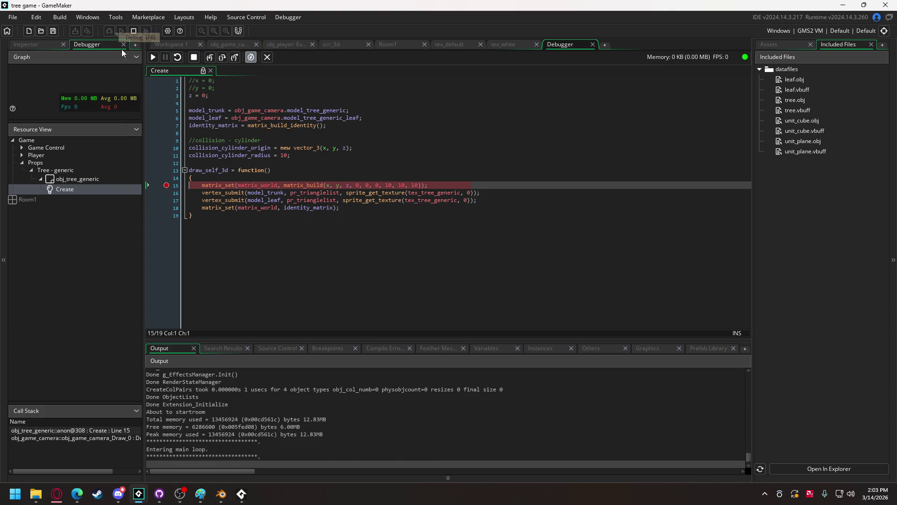
click(166, 185)
click(152, 57)
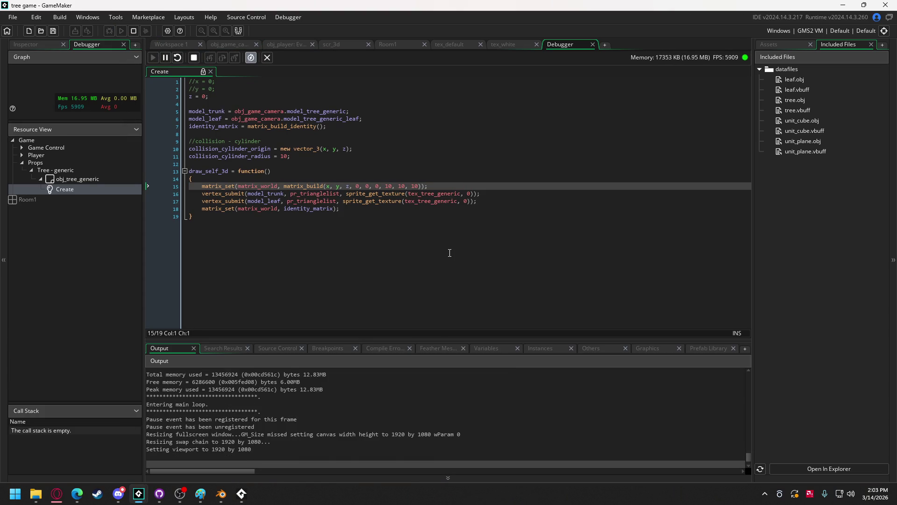
Step: Add a breakpoint at line 104 and continue until the game pauses there
key(alt+Tab)
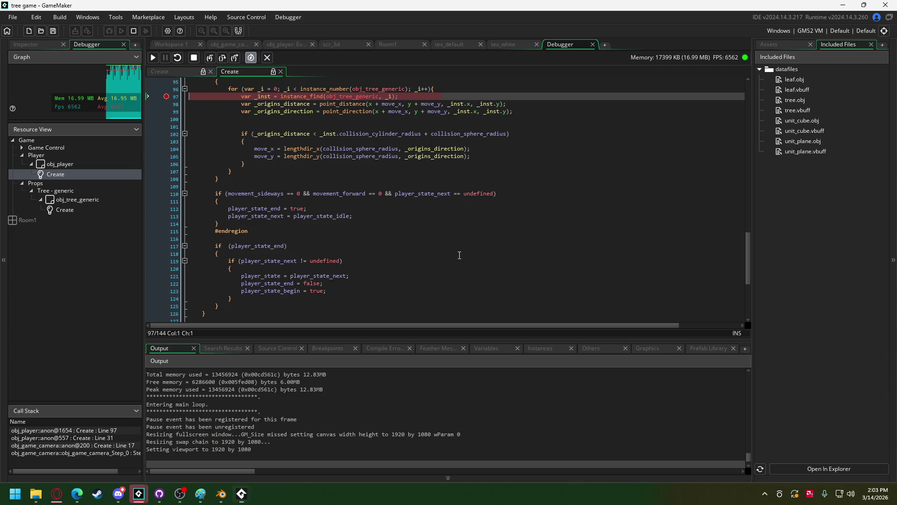
click(167, 147)
click(156, 58)
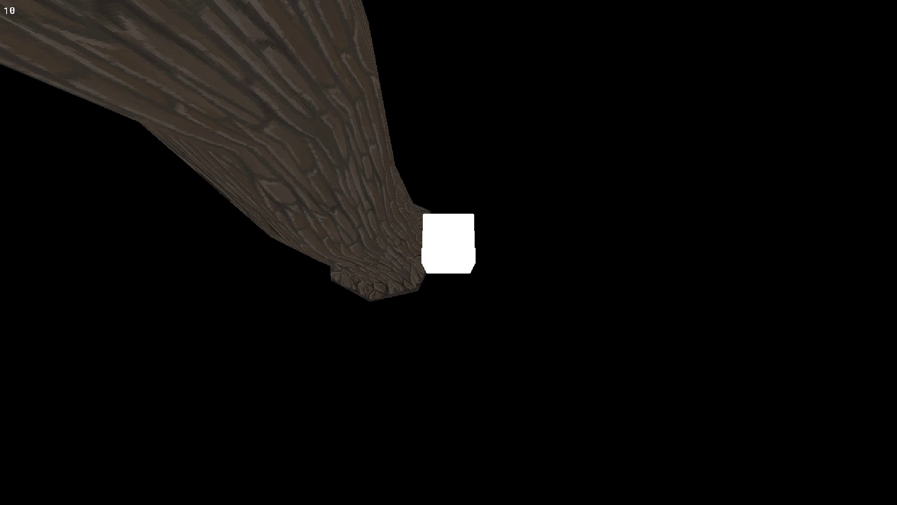
key(alt+Tab)
scroll(341, 219, up, 2)
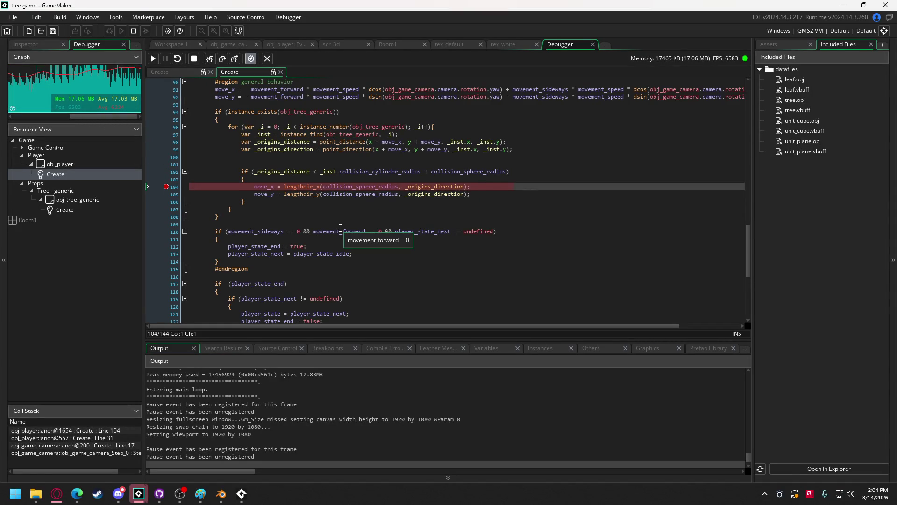
scroll(306, 220, up, 1)
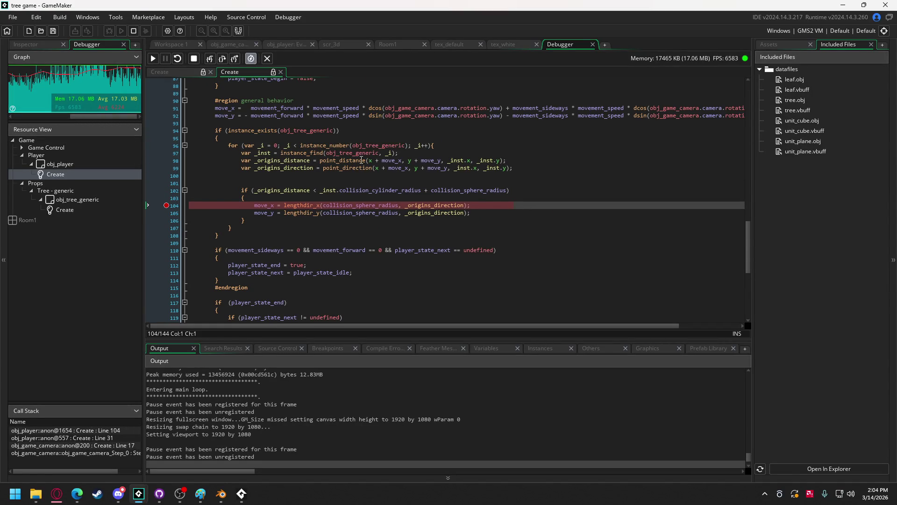
mouse_move(379, 169)
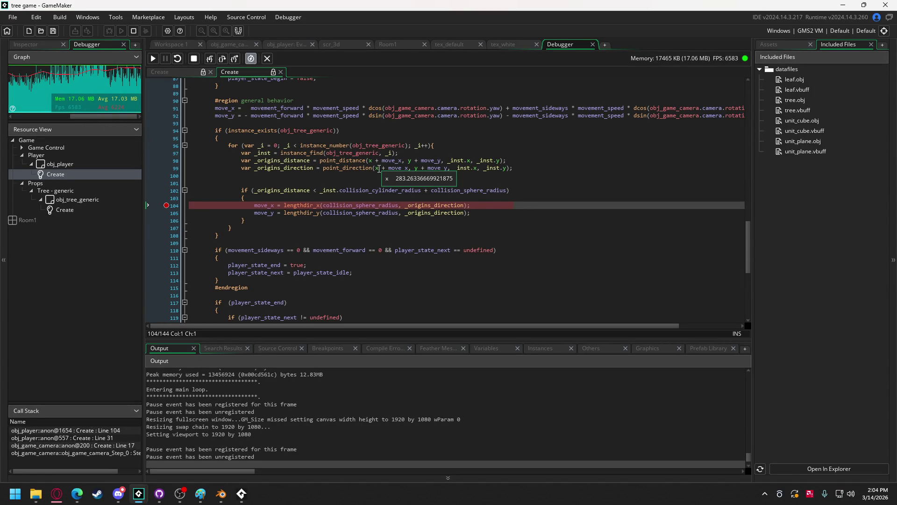
mouse_move(408, 160)
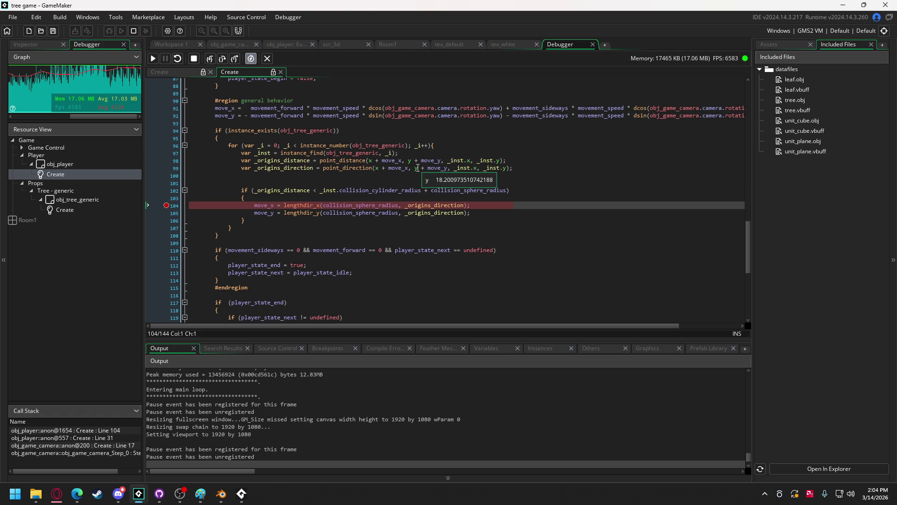
mouse_move(472, 164)
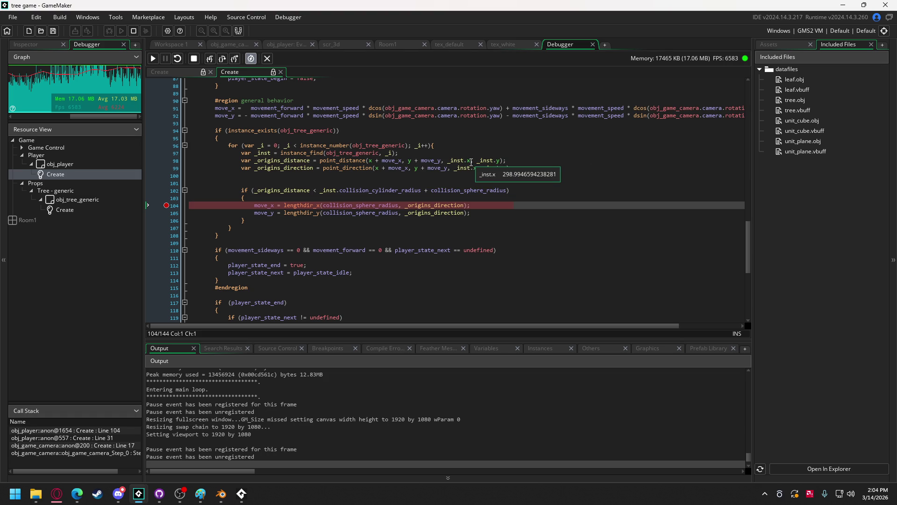
mouse_move(499, 160)
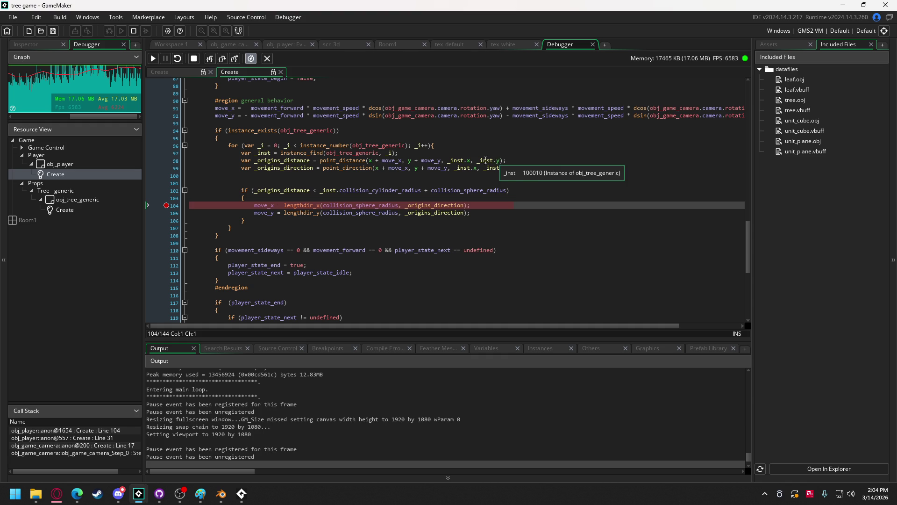
mouse_move(304, 161)
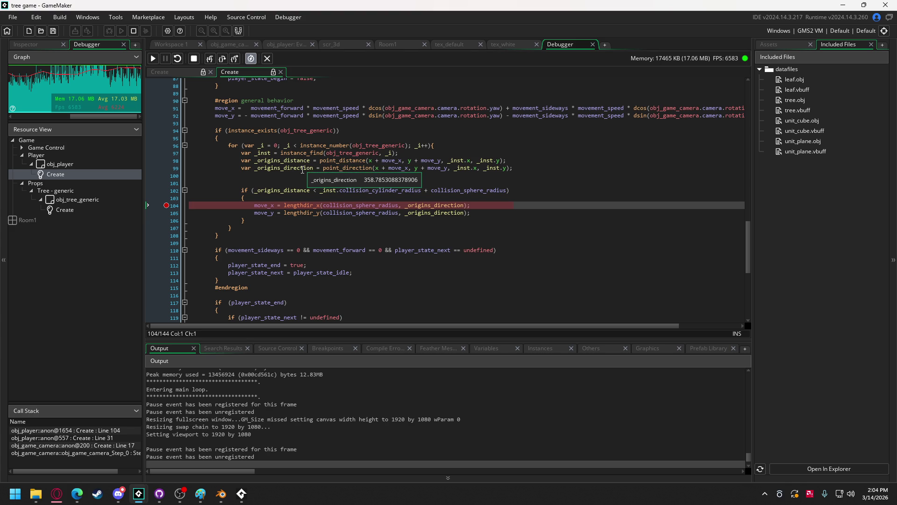
mouse_move(412, 191)
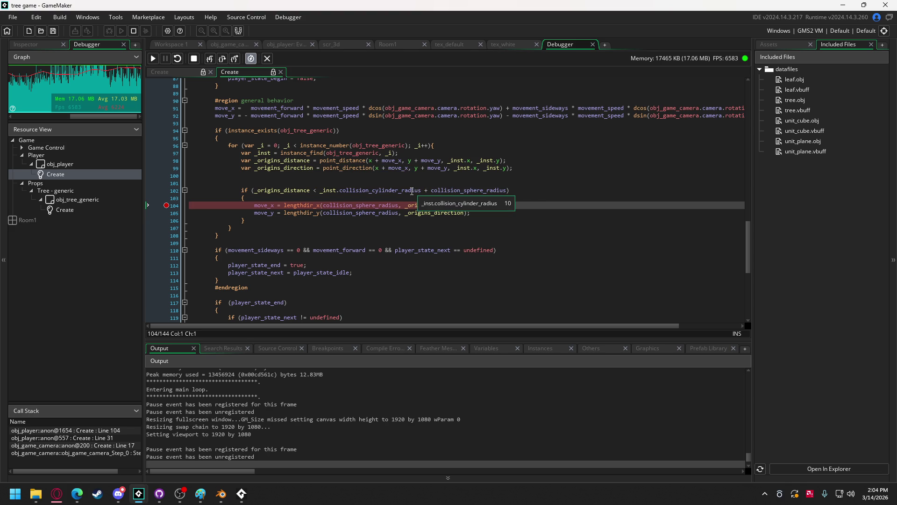
mouse_move(458, 187)
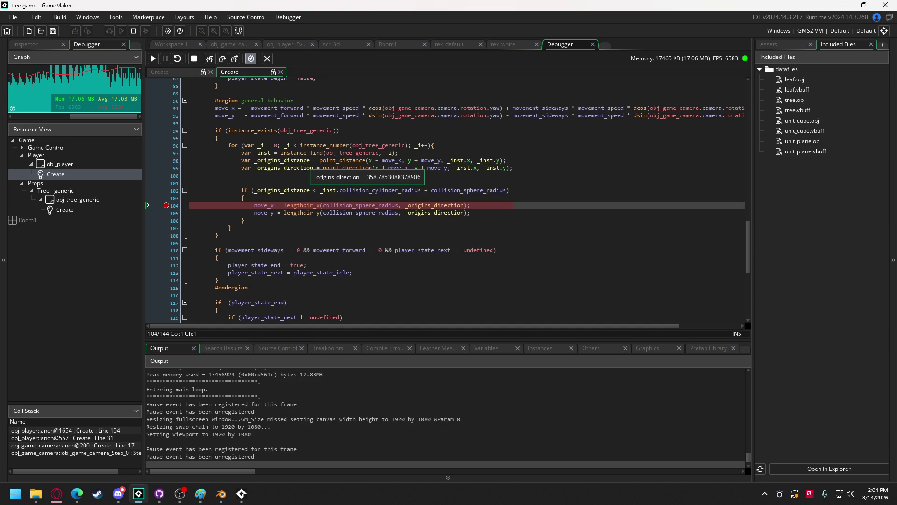
mouse_move(271, 206)
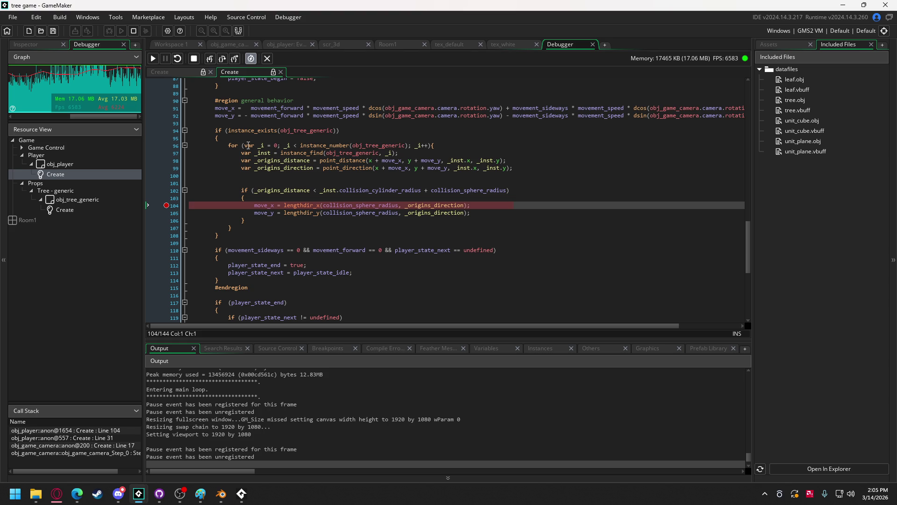
Step: Step over twice back to line 96 and check collision_sphere_radius is 5
click(223, 59)
click(223, 60)
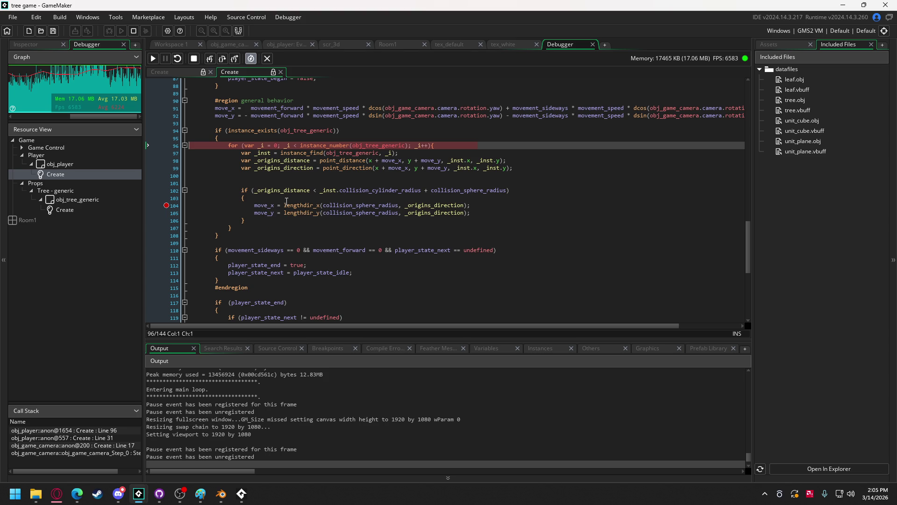
mouse_move(397, 215)
mouse_move(750, 259)
mouse_down()
mouse_move(752, 136)
mouse_move(747, 260)
mouse_up()
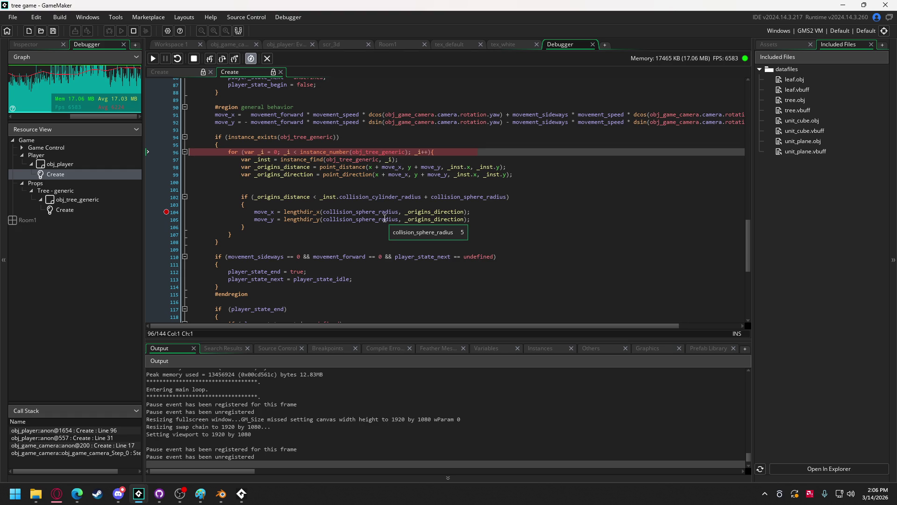
Step: In Paint, sketch a small circle right of the large circle, then minimize Paint
click(201, 495)
scroll(550, 344, up, 10)
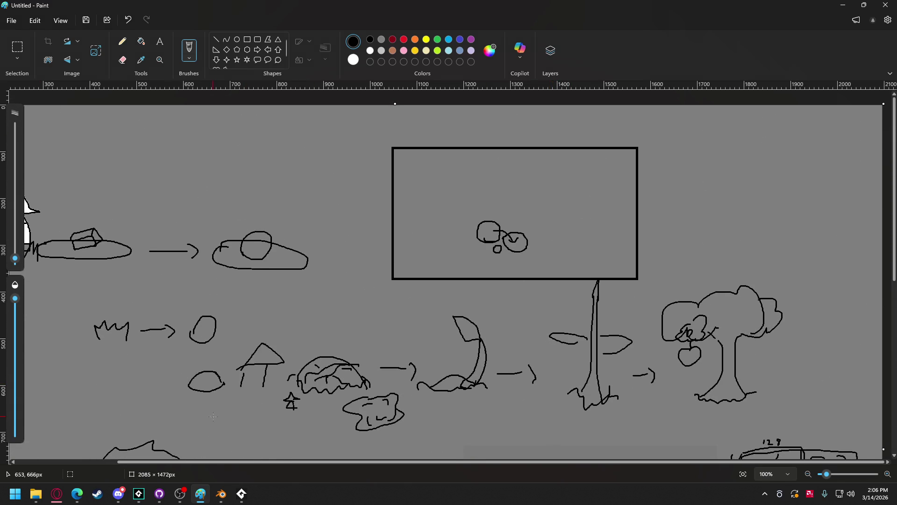
scroll(101, 470, left, 3)
scroll(100, 472, left, 1)
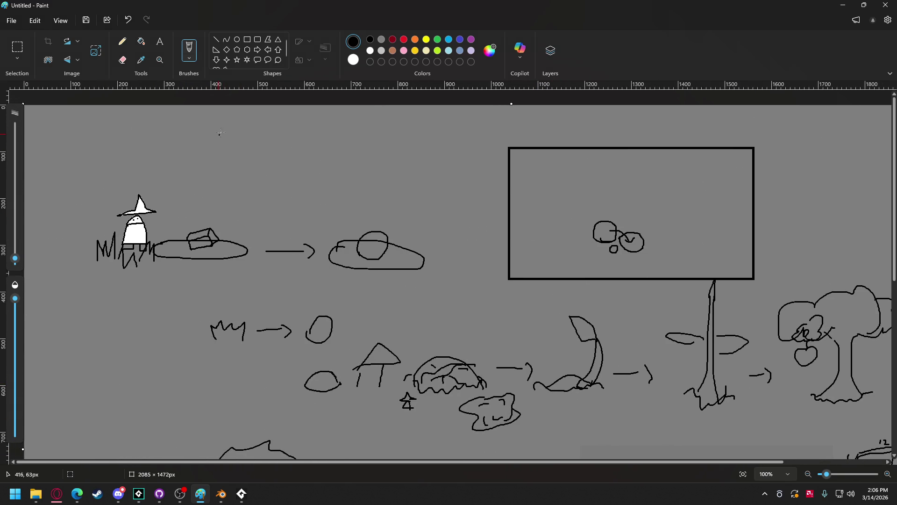
mouse_move(207, 161)
mouse_down()
mouse_move(220, 178)
mouse_move(216, 152)
mouse_move(207, 163)
mouse_move(233, 162)
mouse_move(265, 181)
mouse_move(254, 135)
mouse_move(241, 146)
mouse_up()
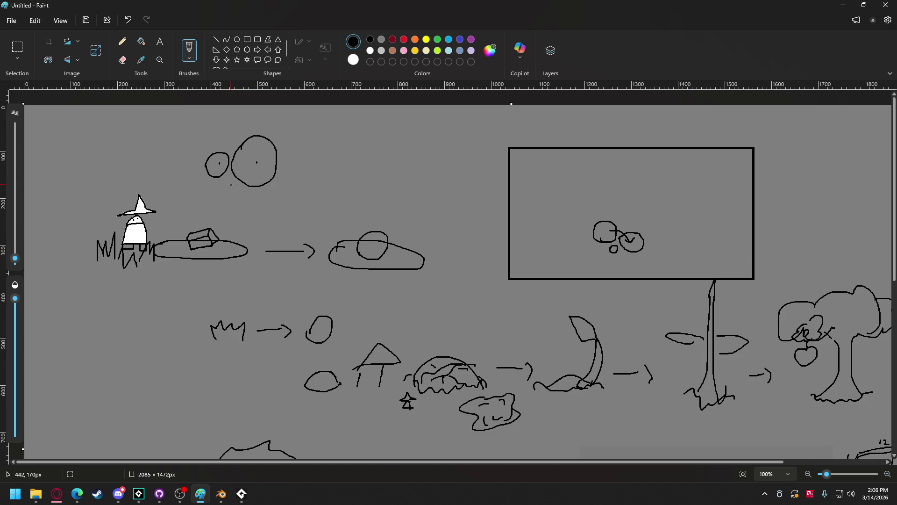
mouse_move(275, 160)
mouse_down()
mouse_move(302, 156)
mouse_move(276, 167)
mouse_up()
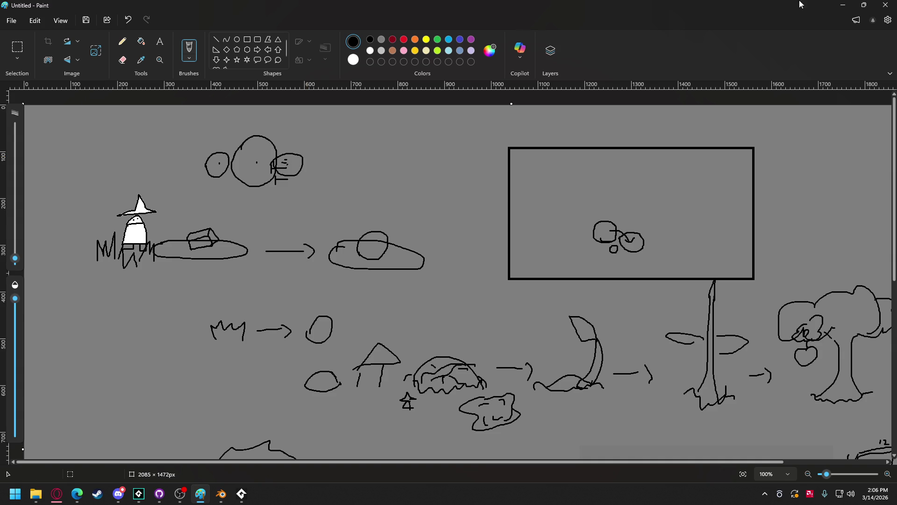
click(838, 9)
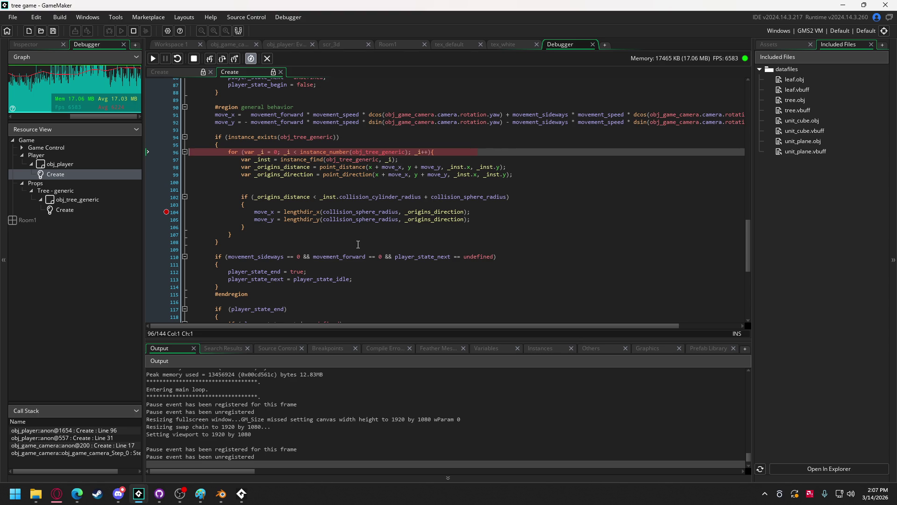
Step: Step over with F10 to the collision test and past the push-out assignments
click(259, 196)
key(F10)
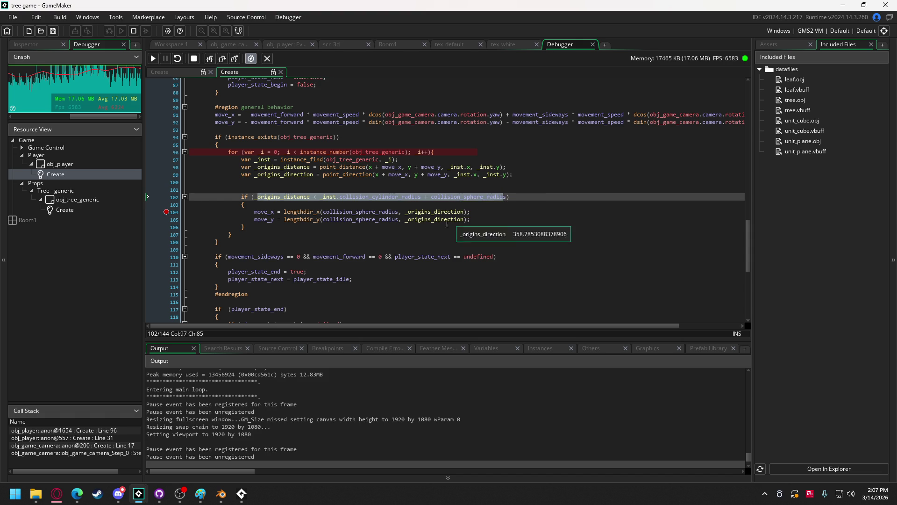
click(433, 225)
key(F10)
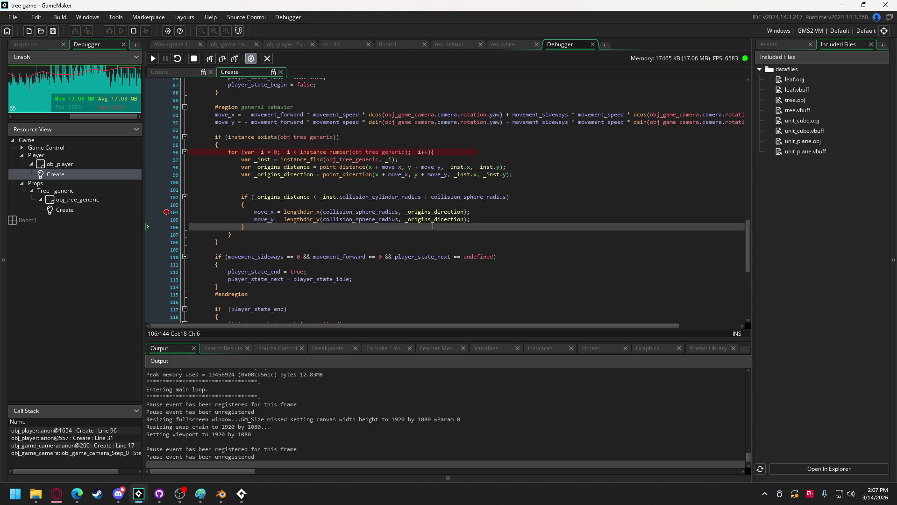
Step: Inspect the distance variables and move_x (4.998876571655273), then stop the game
mouse_move(299, 170)
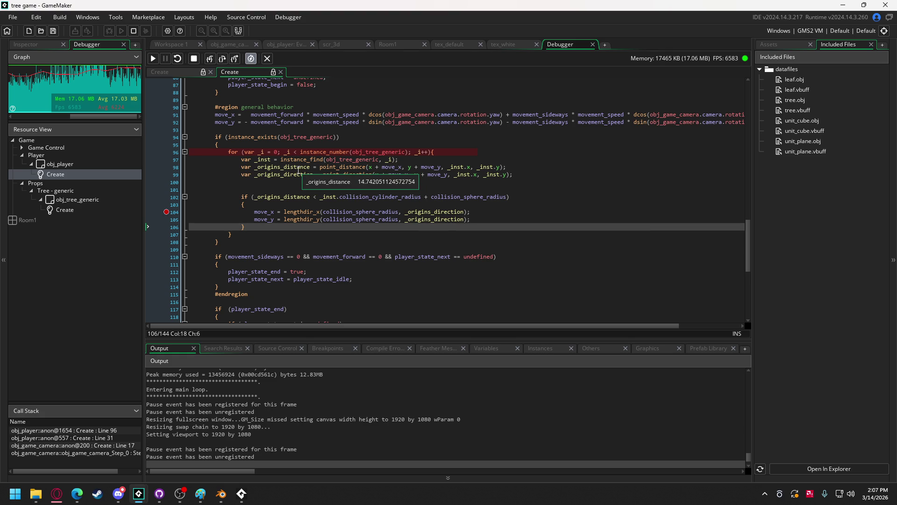
mouse_move(486, 167)
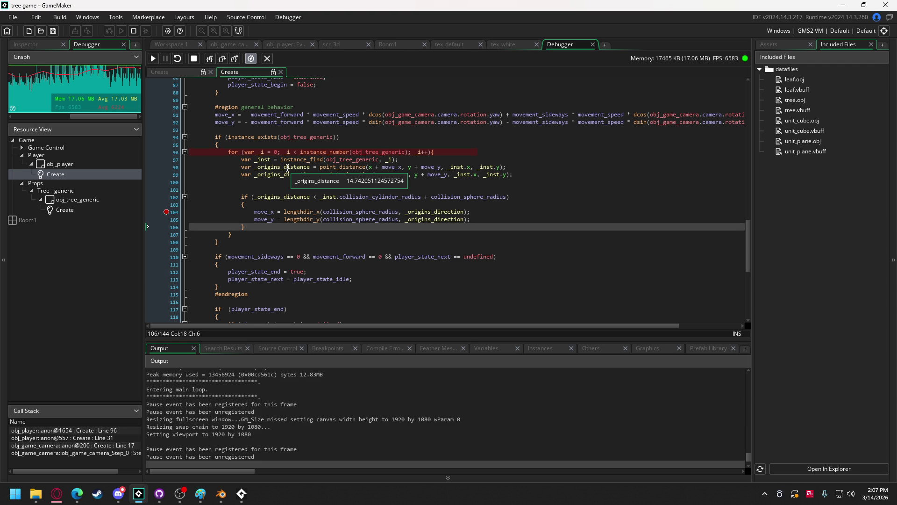
mouse_move(395, 167)
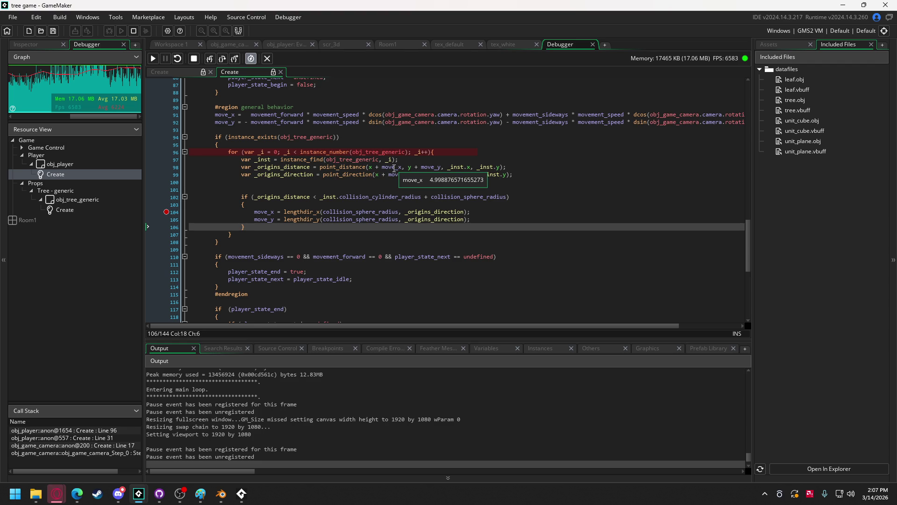
click(310, 167)
mouse_move(442, 162)
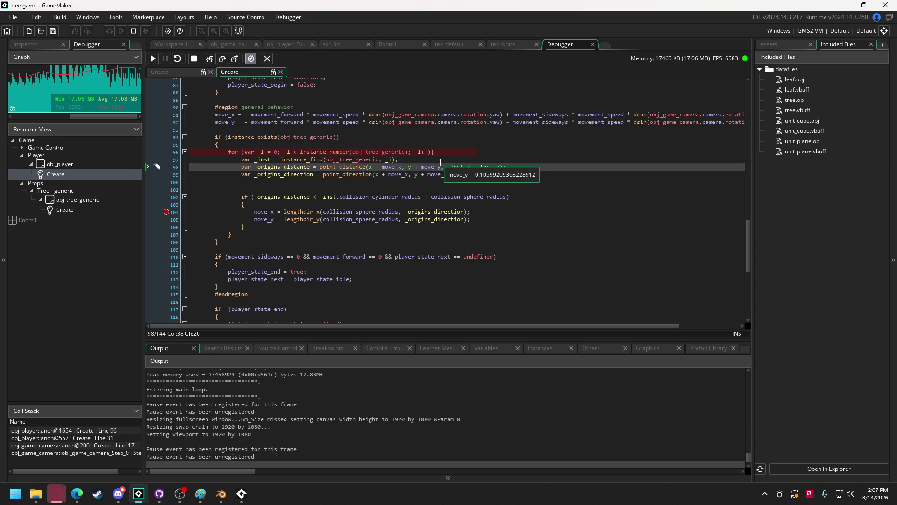
click(194, 59)
Step: Rename _origins_distance to _origins_distance_new on line 98 and in the collision test
mouse_move(309, 169)
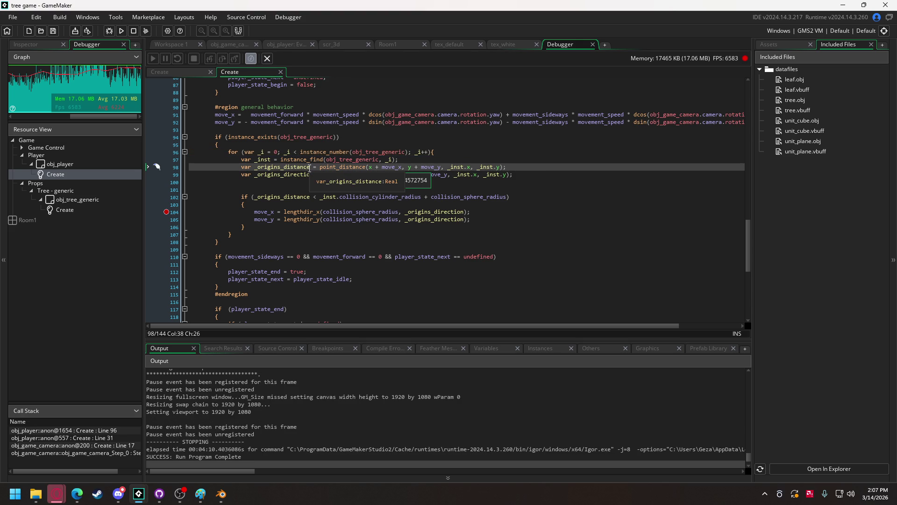
text(_new)
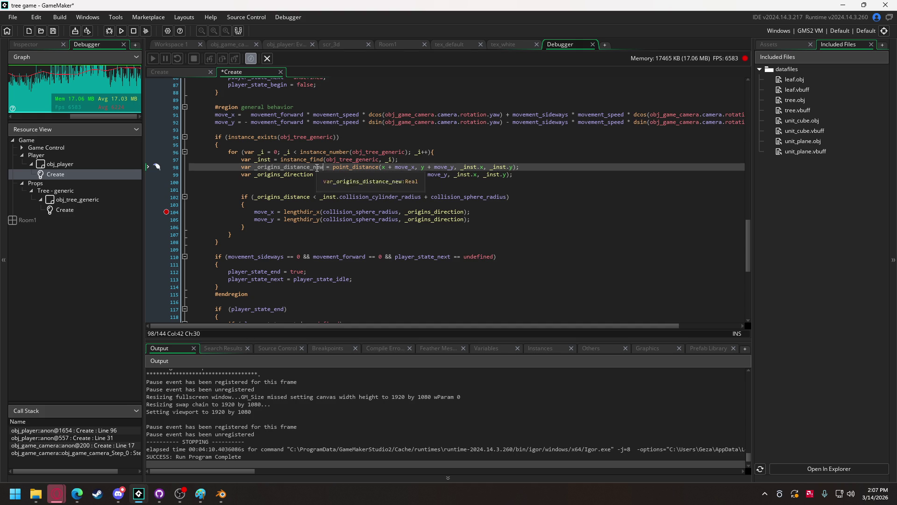
double_click(318, 168)
key(ctrl+c)
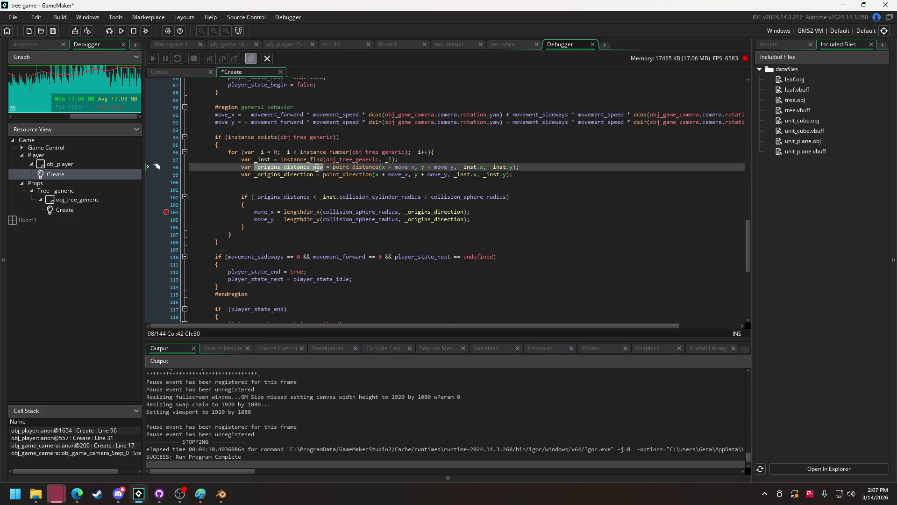
double_click(281, 197)
key(ctrl+v)
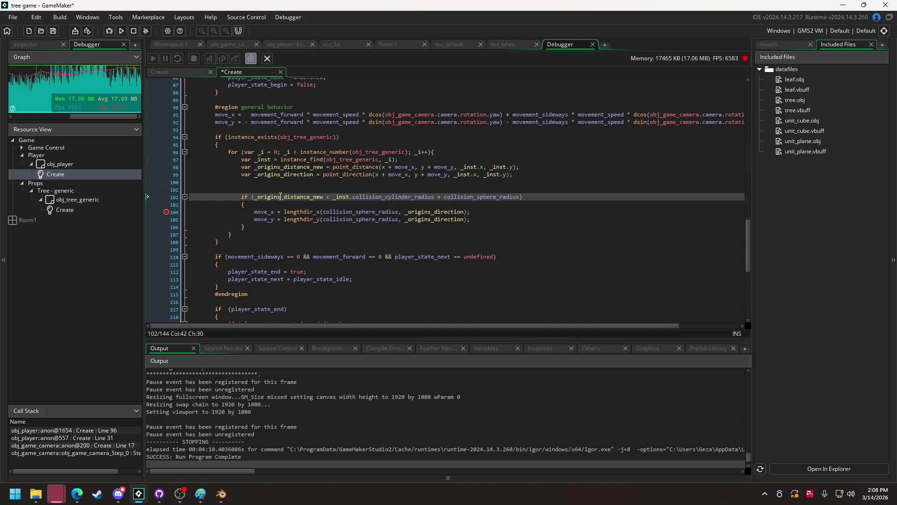
Step: Duplicate the _origins_distance_new line onto a new line after line 97
drag(520, 166, 246, 167)
right_click(246, 168)
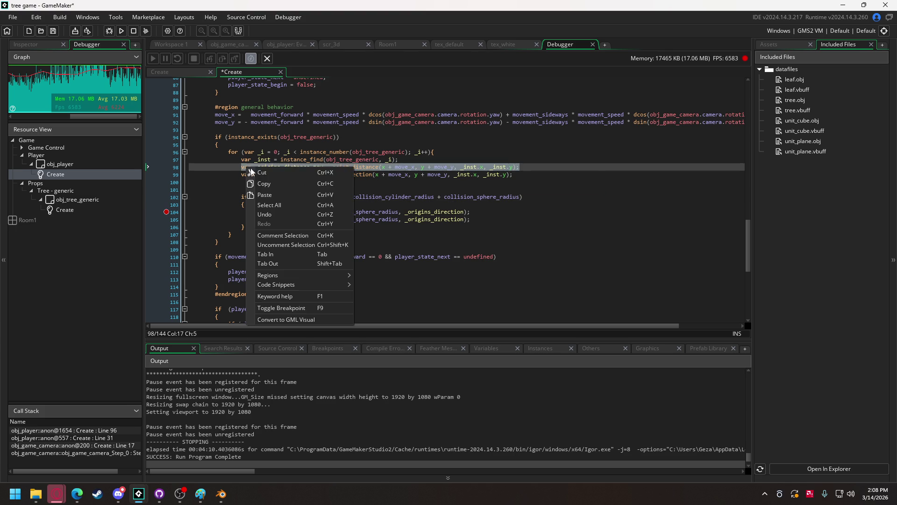
click(267, 184)
click(410, 159)
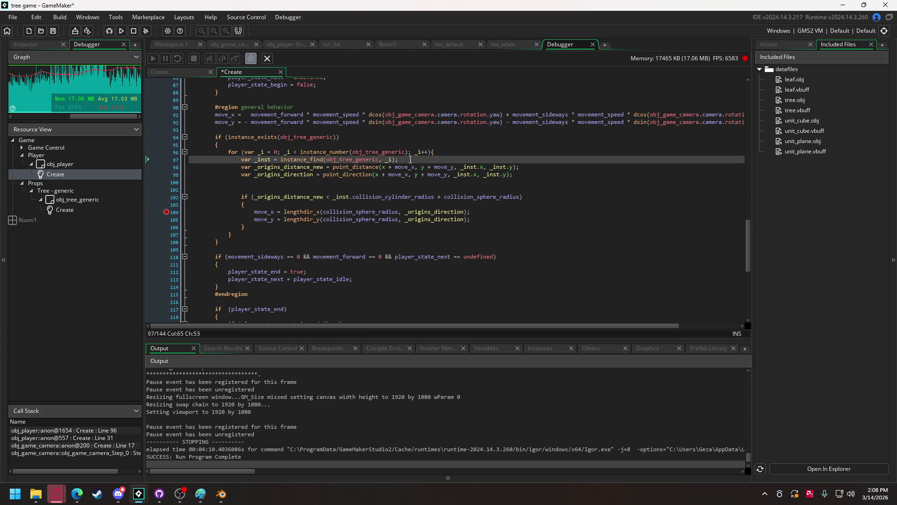
key(Return)
key(ctrl+v)
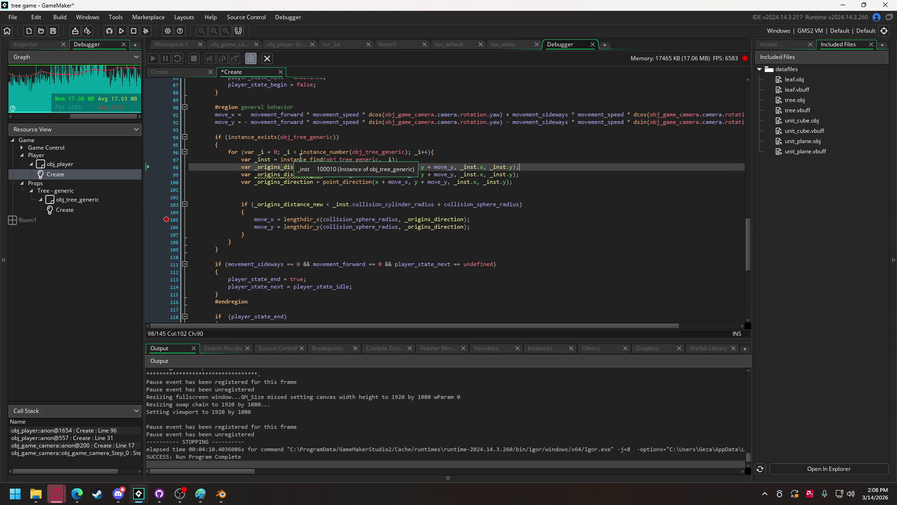
Step: Rename the copy _origins_distance_old and remove its + move_x and + move_y offsets
drag(313, 167, 324, 168)
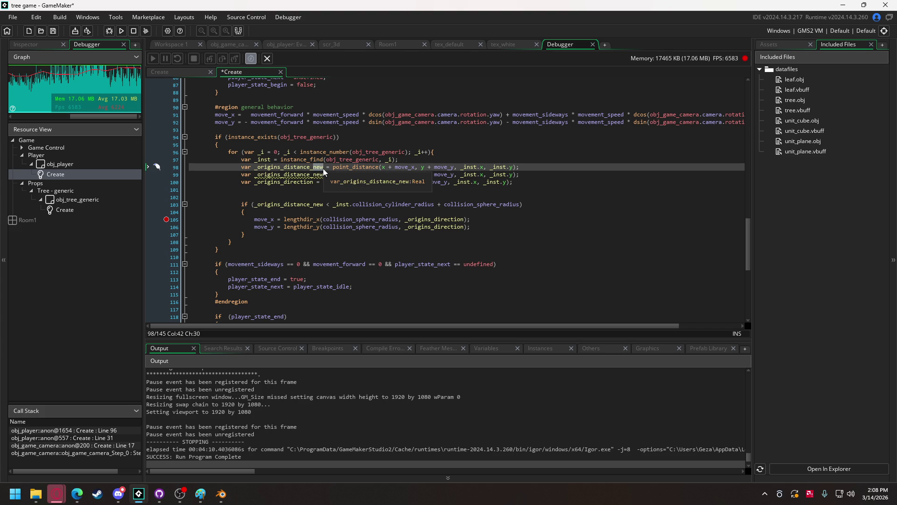
text(old)
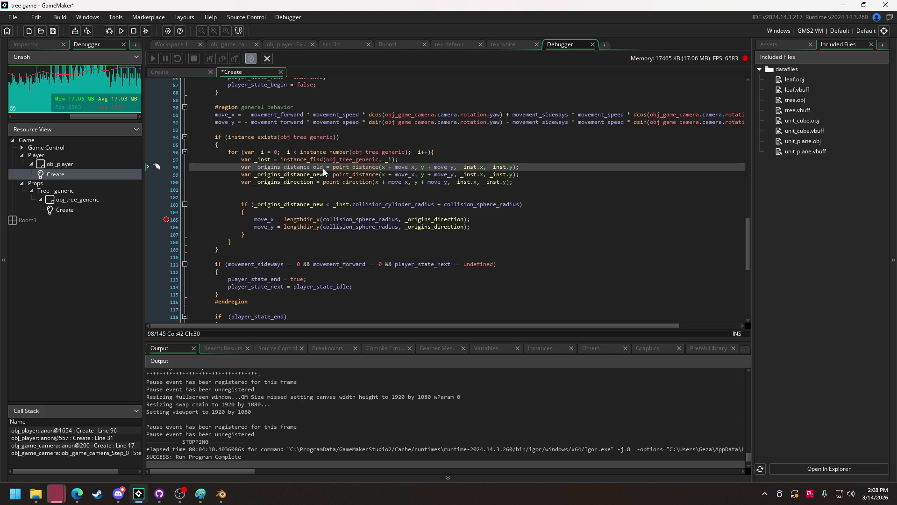
click(416, 167)
key(BackSpace)
key(BackSpace)
key(BackSpace)
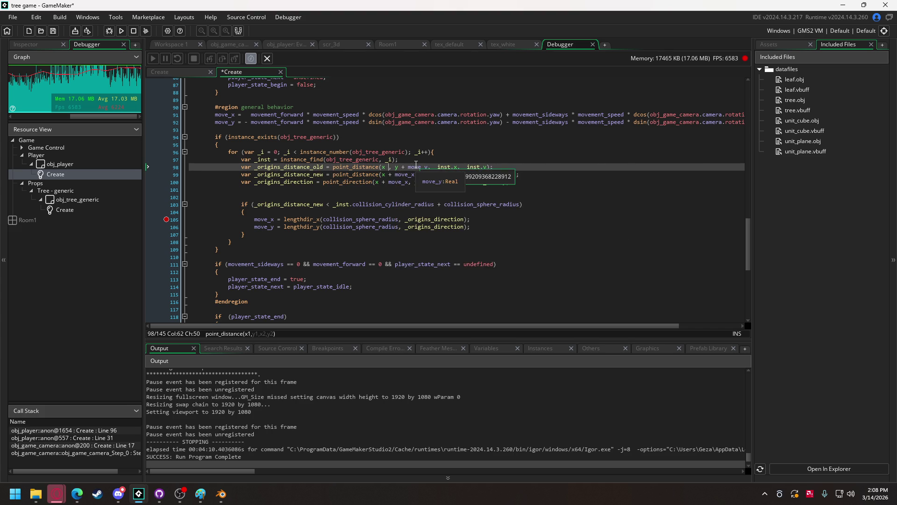
click(425, 167)
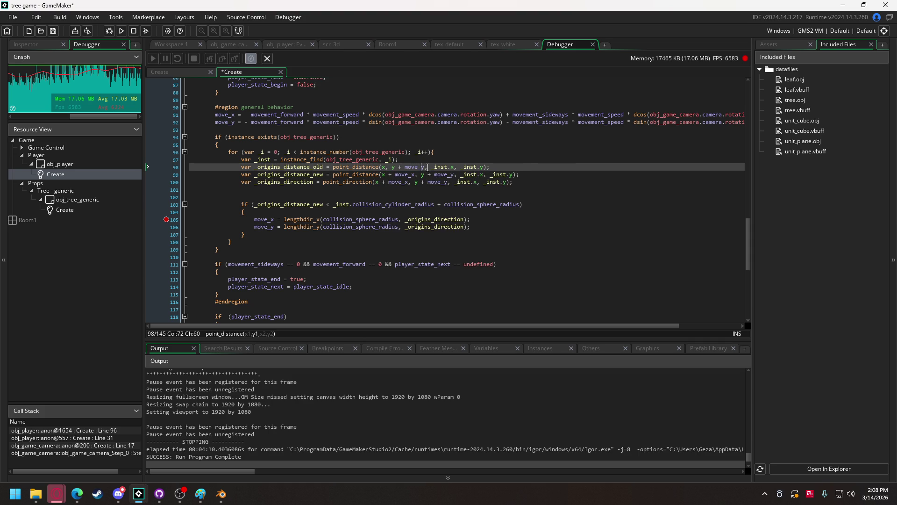
key(BackSpace)
key(BackSpace)
key(BackSpace)
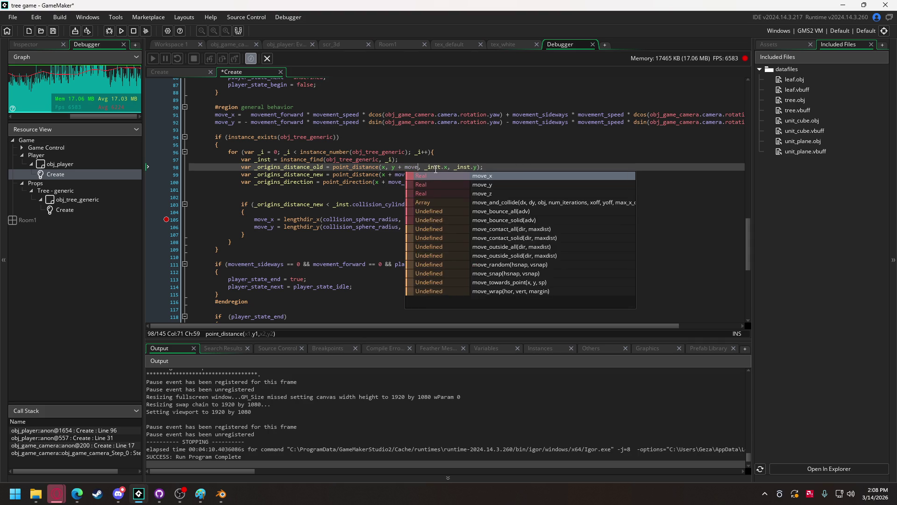
click(311, 193)
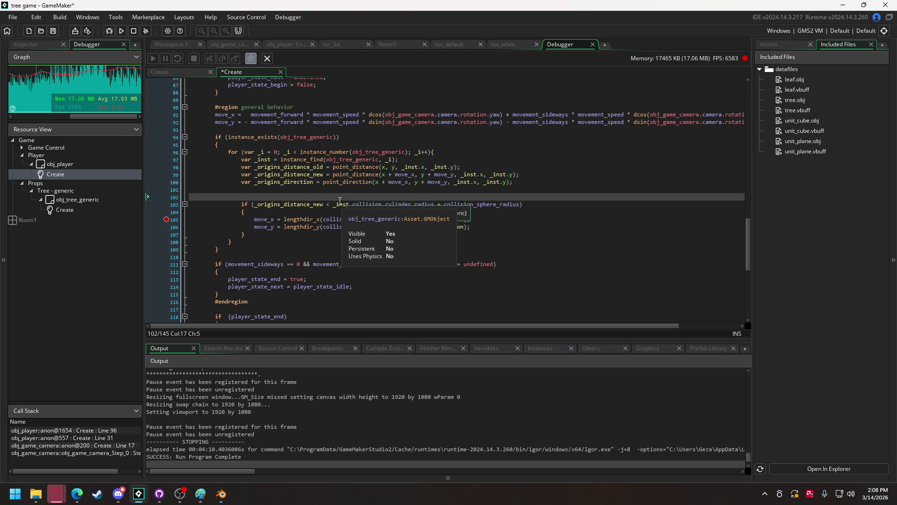
Step: Make both push-out lines use the radius sum minus _origins_distance_old, then run the game
drag(334, 204, 520, 206)
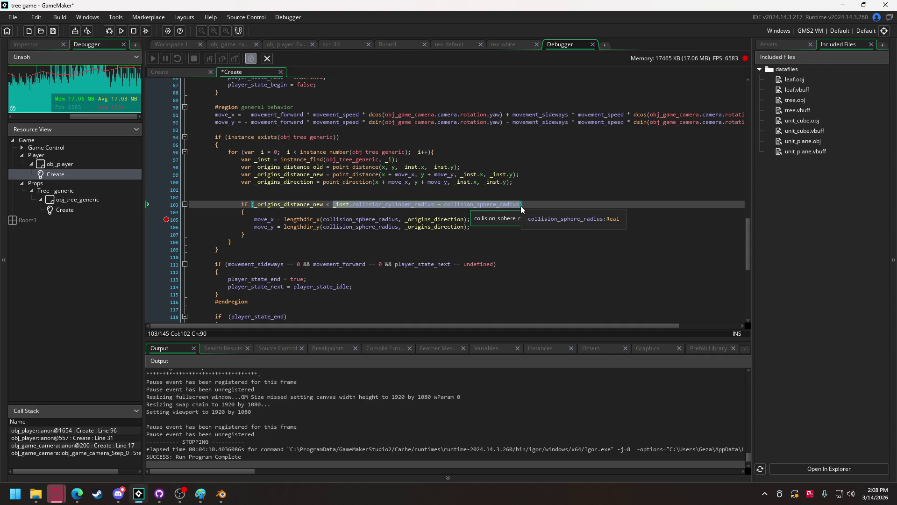
key(F10)
key(F10)
key(ctrl+shift+Right)
key(ctrl+v)
text(- )
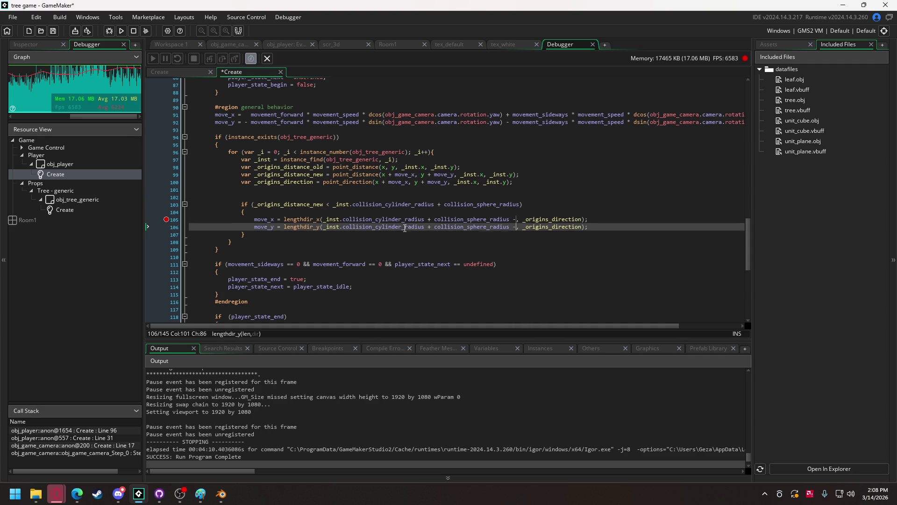
text(origin)
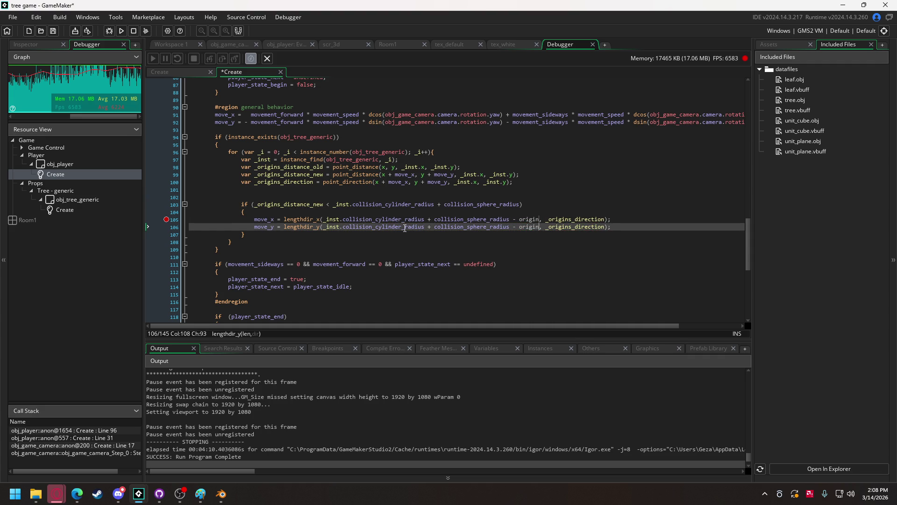
text(s_distance_)
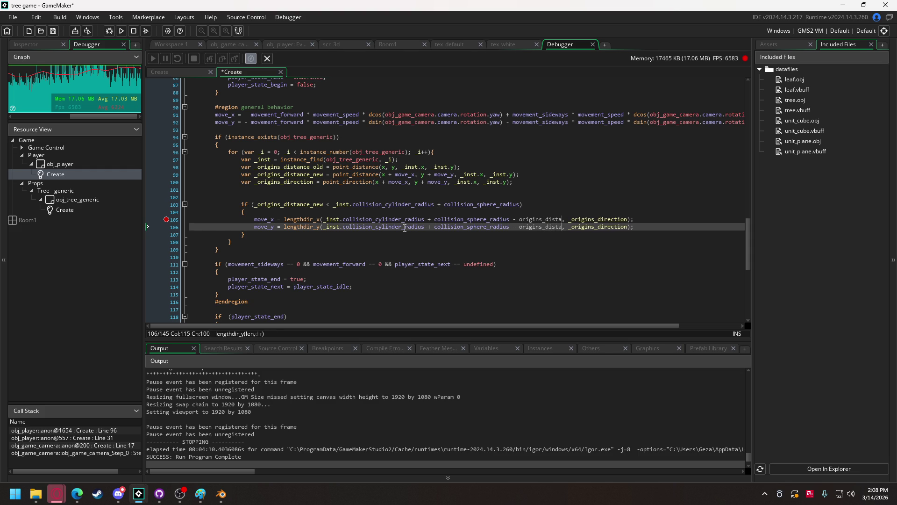
text(olf)
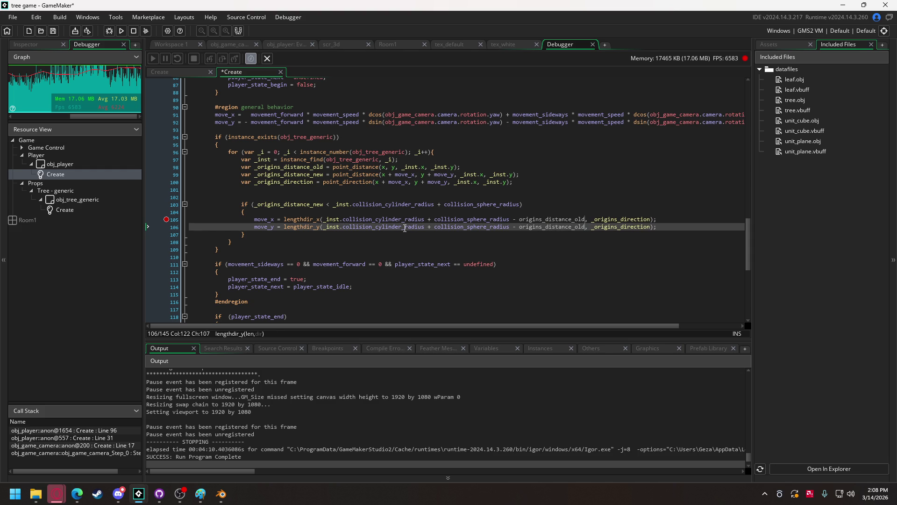
key(ctrl+Left)
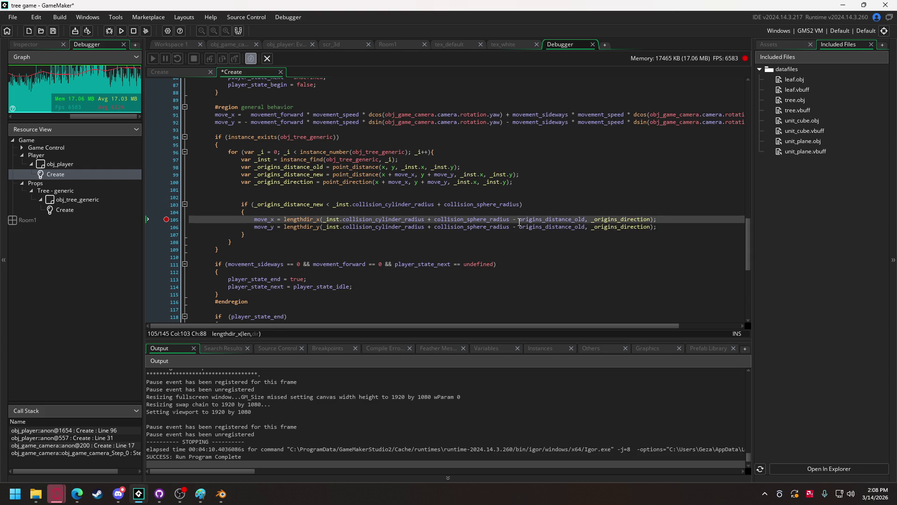
text(_)
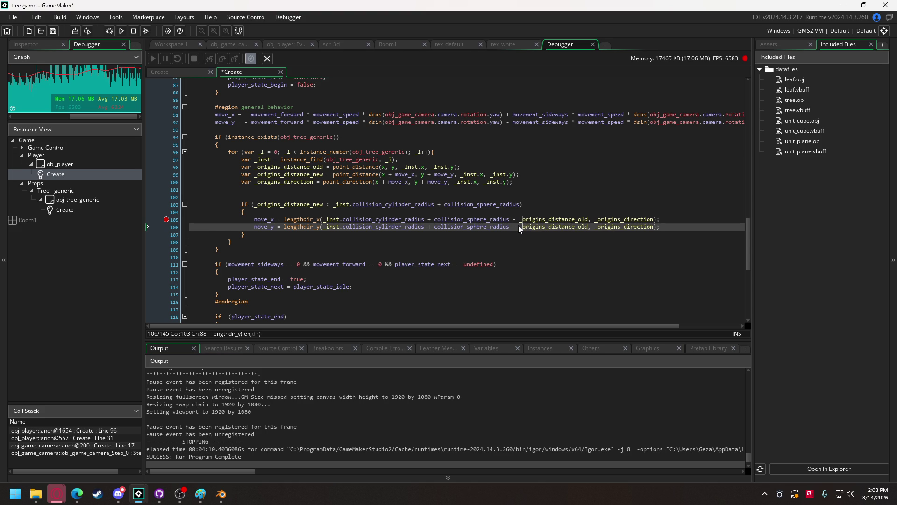
click(122, 31)
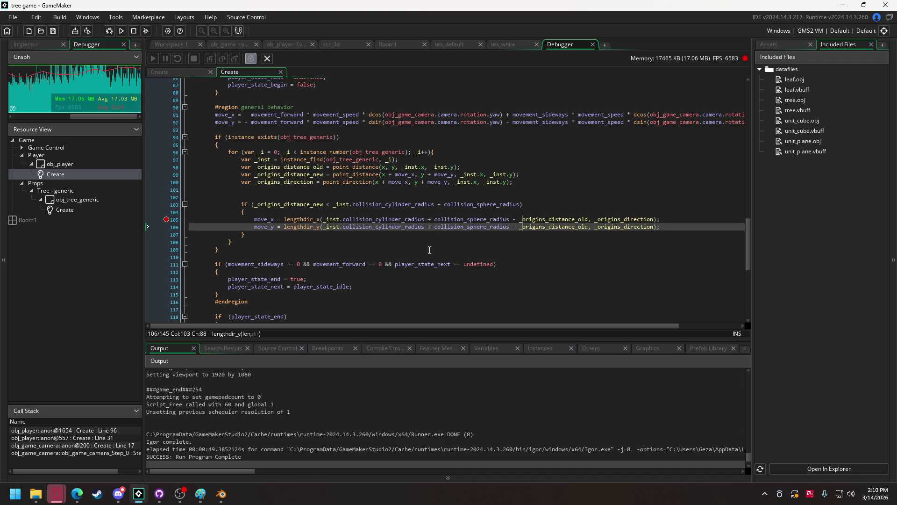
Step: Relaunch in debug mode and walk into a tree until the line 105 breakpoint hits
click(121, 31)
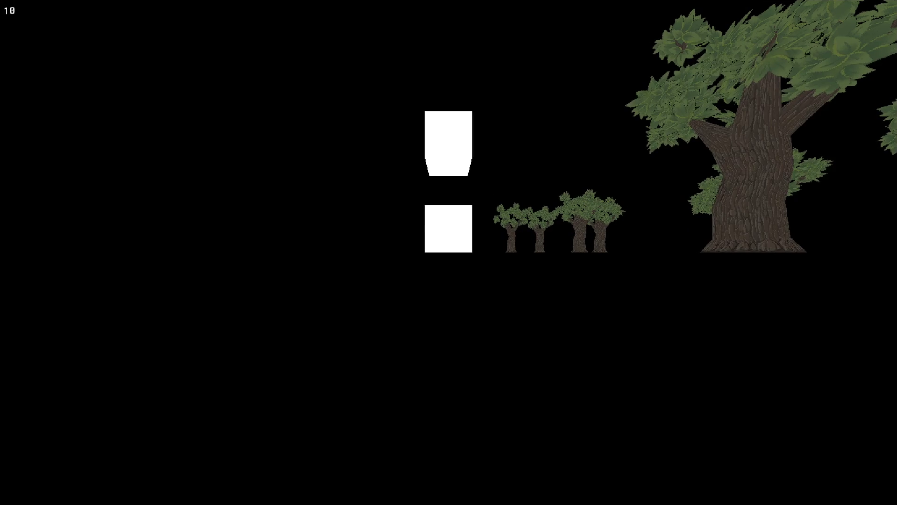
key(Left)
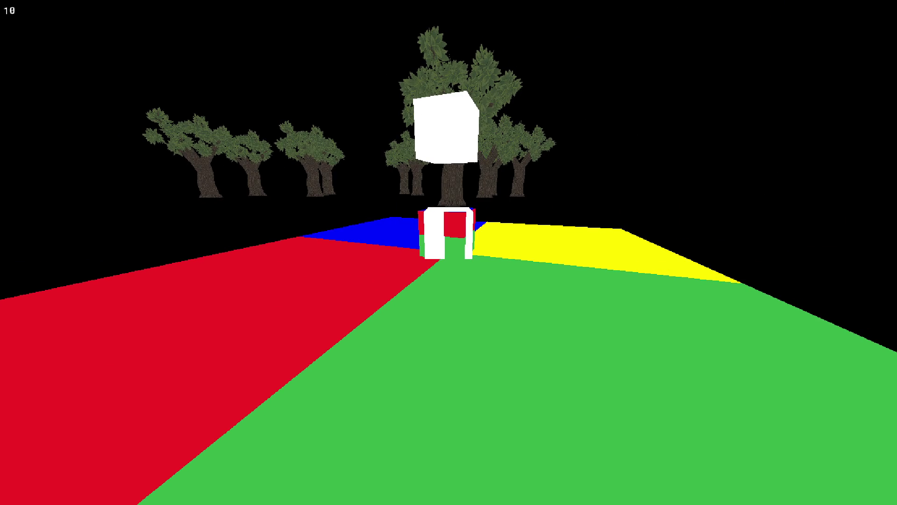
key(Up)
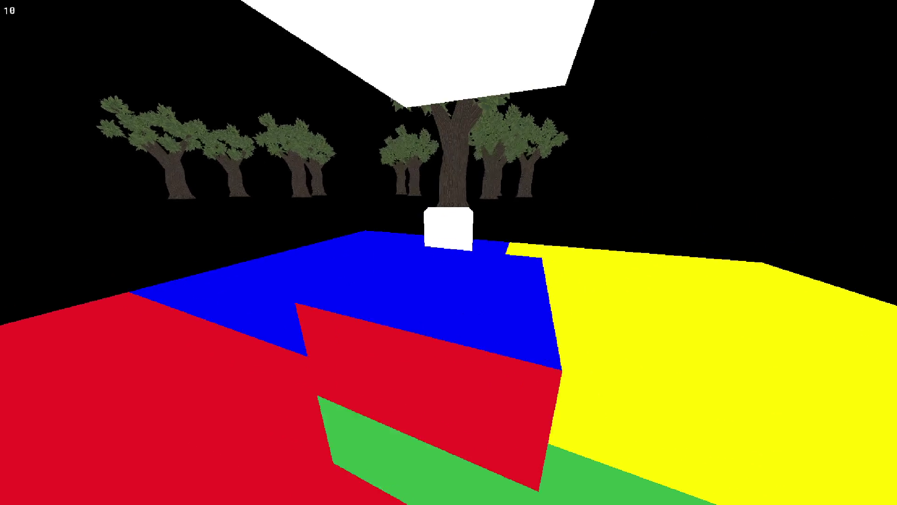
key(Up)
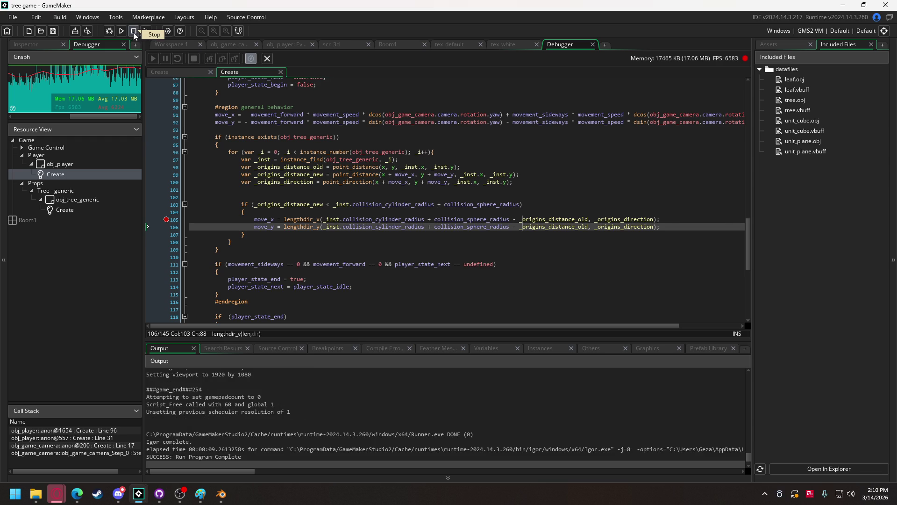
click(104, 32)
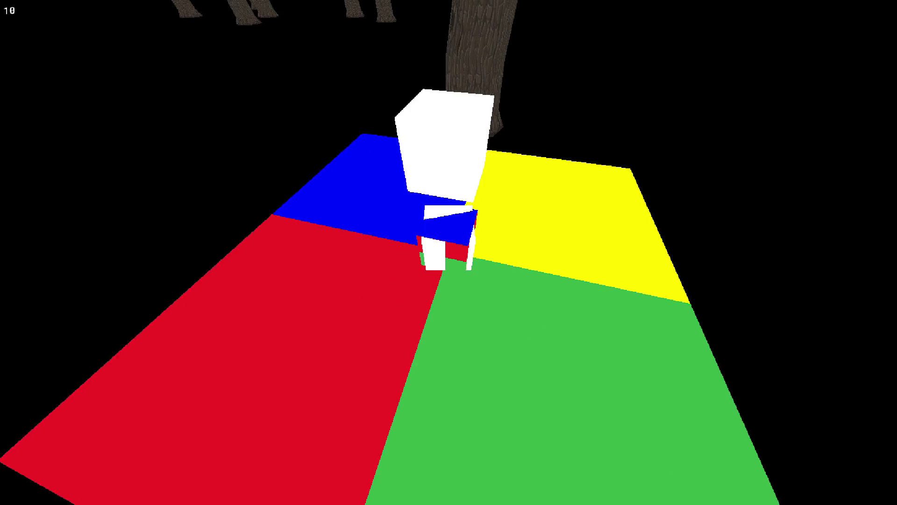
key(w)
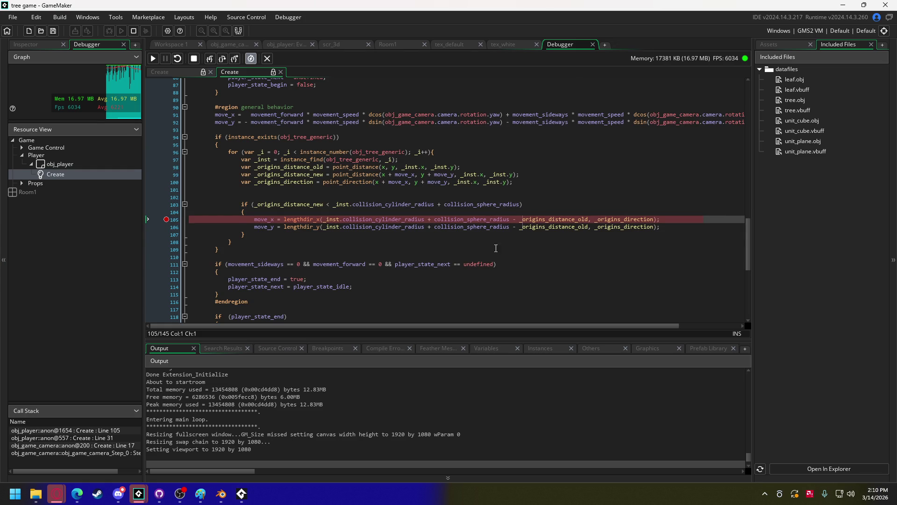
Step: Read _origins_distance_old in the paused debugger and step over from line 105 back to line 96
mouse_move(321, 165)
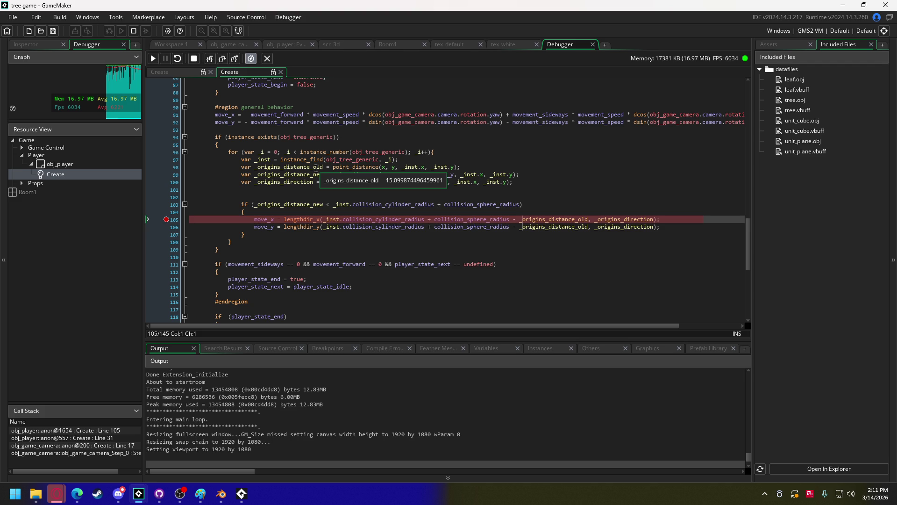
click(225, 58)
click(226, 57)
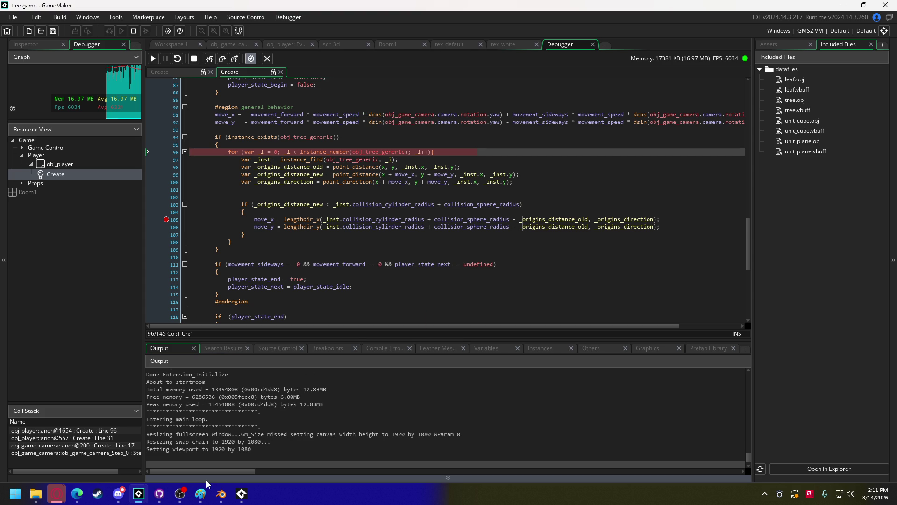
click(221, 493)
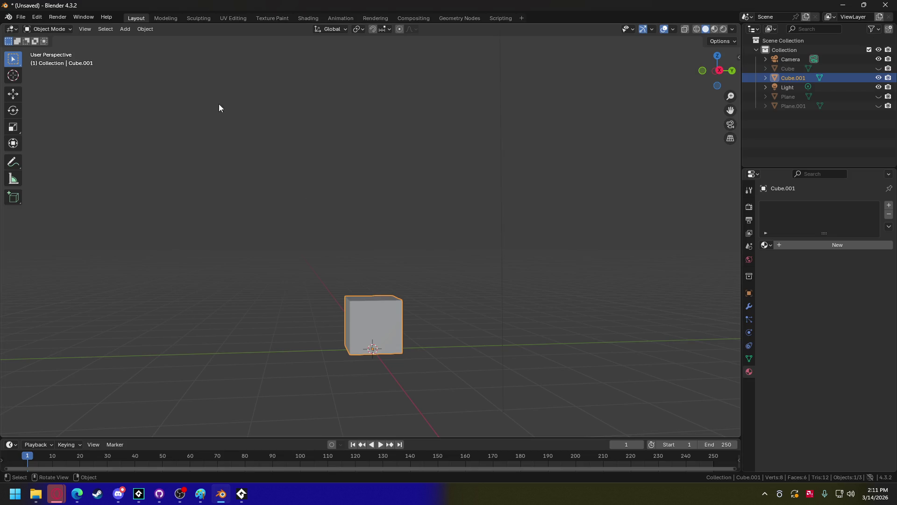
Step: Hide Cube.001 in Blender's Outliner and bring up the Add > Mesh primitives list
click(879, 77)
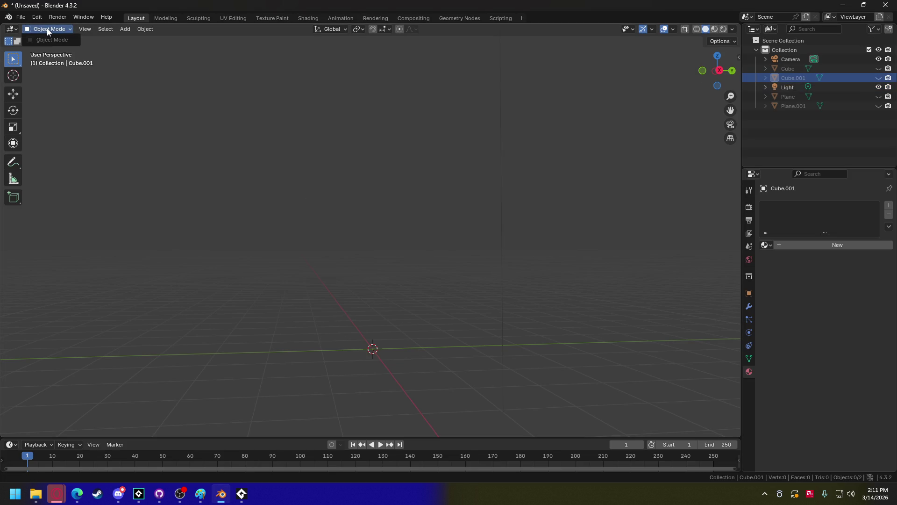
click(85, 29)
mouse_move(119, 28)
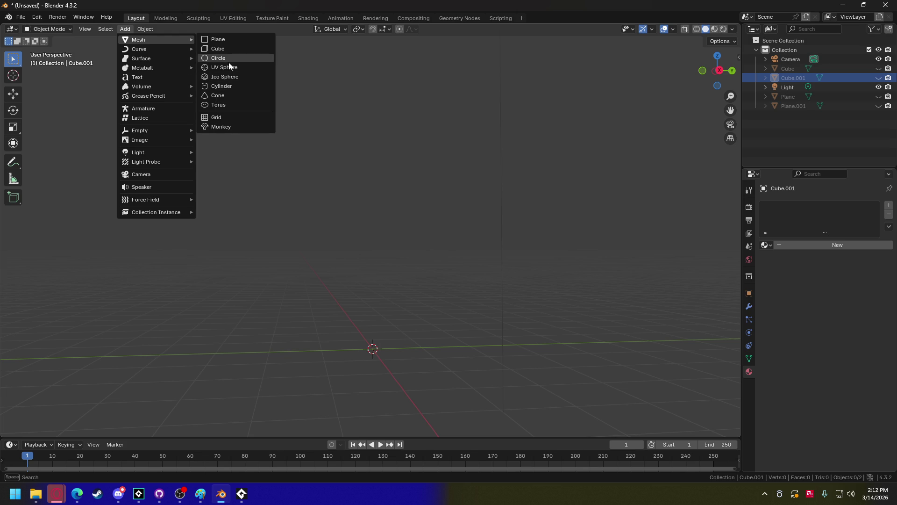
Step: Add a circle mesh with its Fill Type set to Triangle Fan
click(229, 58)
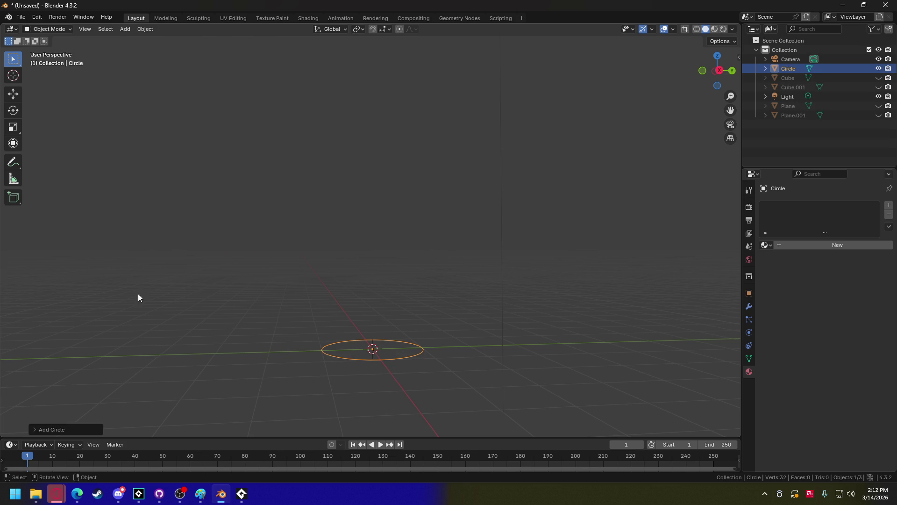
click(35, 429)
click(113, 351)
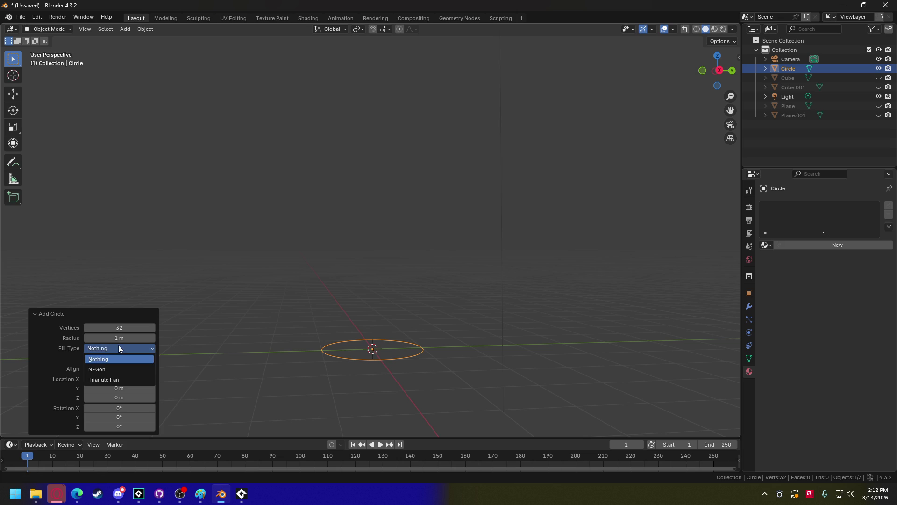
click(114, 368)
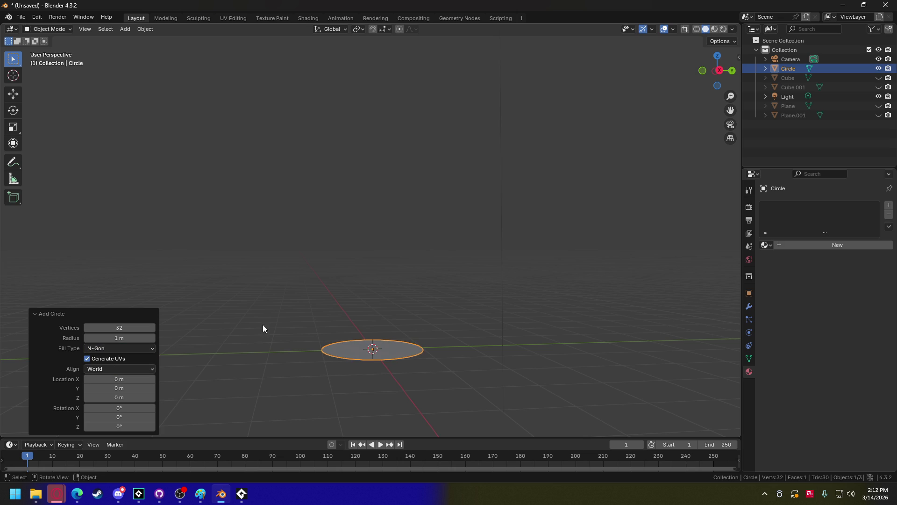
drag(262, 324, 267, 368)
click(141, 348)
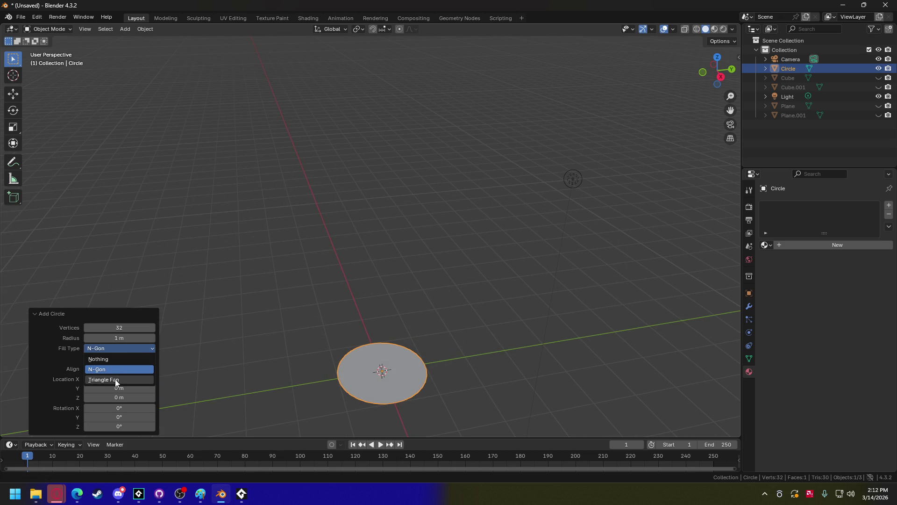
click(116, 379)
Step: Put the circle into Edit Mode and bring up the Wavefront OBJ export dialog
click(47, 29)
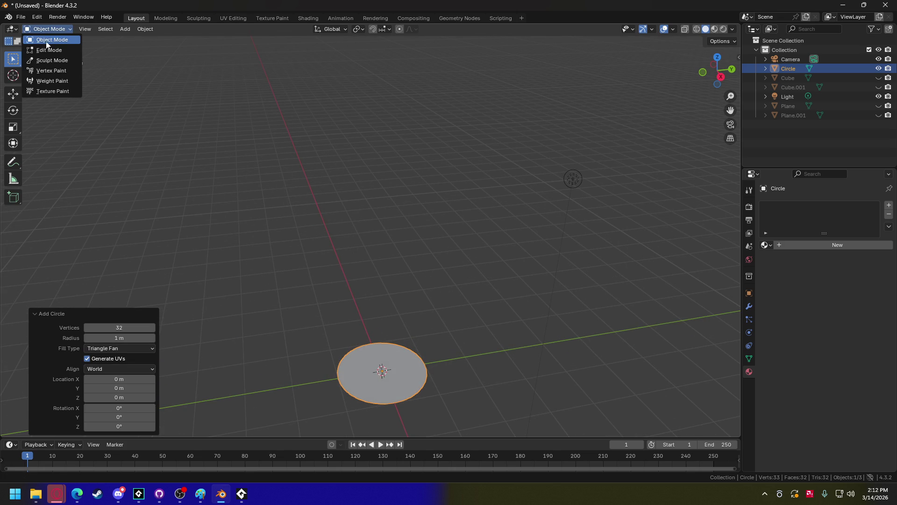
click(46, 49)
mouse_move(299, 365)
mouse_down()
mouse_move(284, 351)
mouse_move(274, 381)
mouse_up()
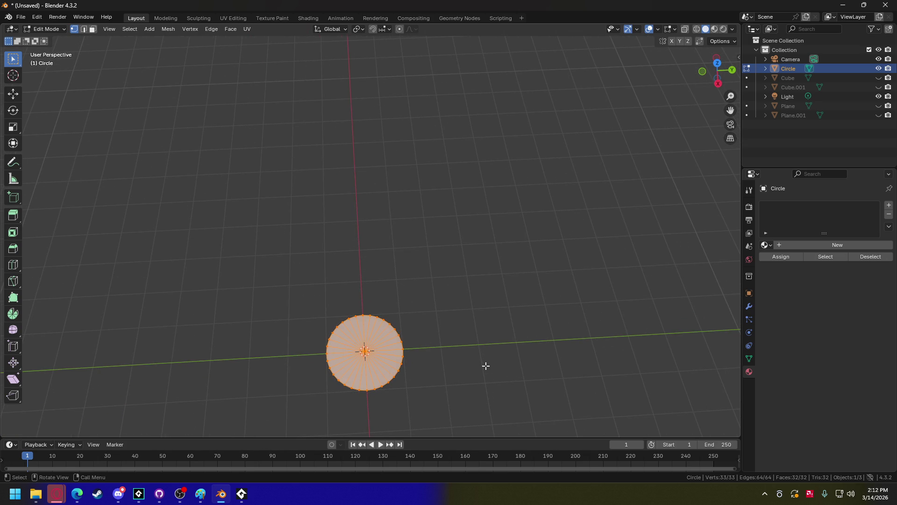
key(s)
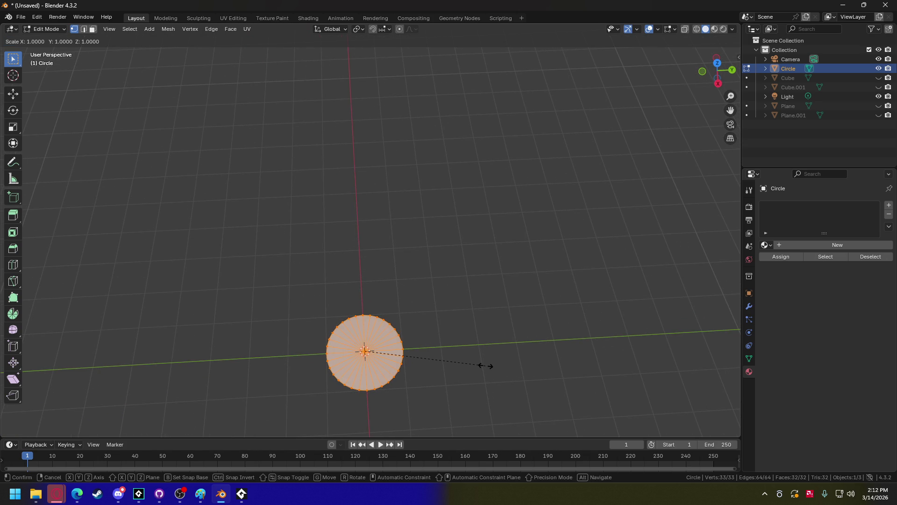
key(Escape)
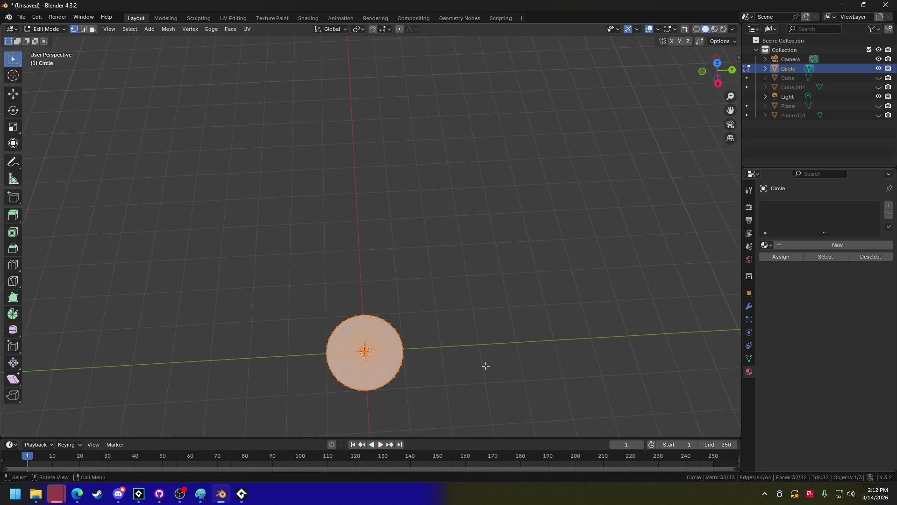
click(20, 17)
mouse_move(28, 162)
click(140, 255)
Step: Rename the export file to unit_disk.obj and export the circle
click(334, 397)
drag(333, 396, 345, 399)
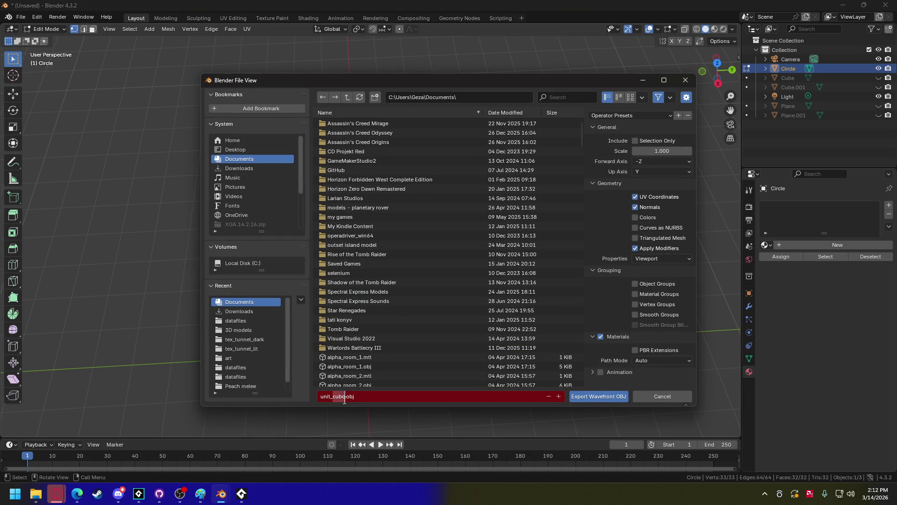
text(disk)
key(Delete)
click(610, 397)
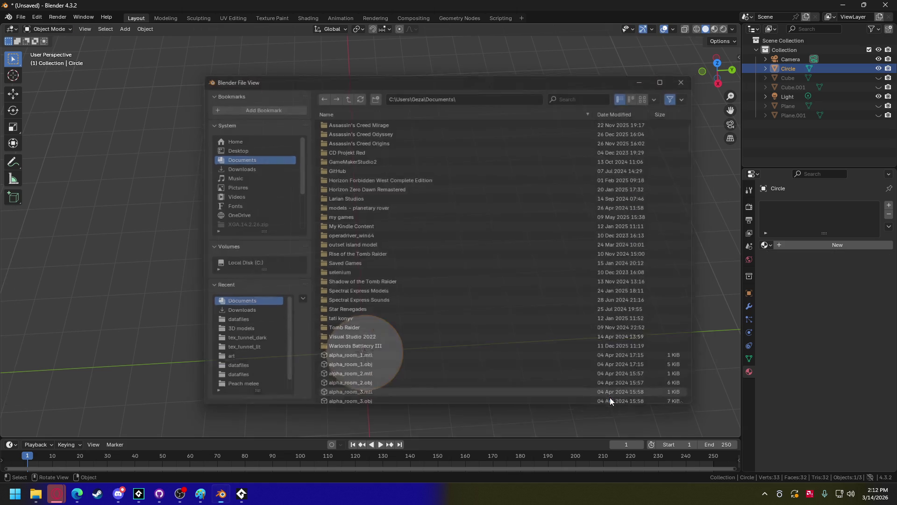
Step: Leave the fullscreen game window and return to the tree game project in GameMaker
click(242, 494)
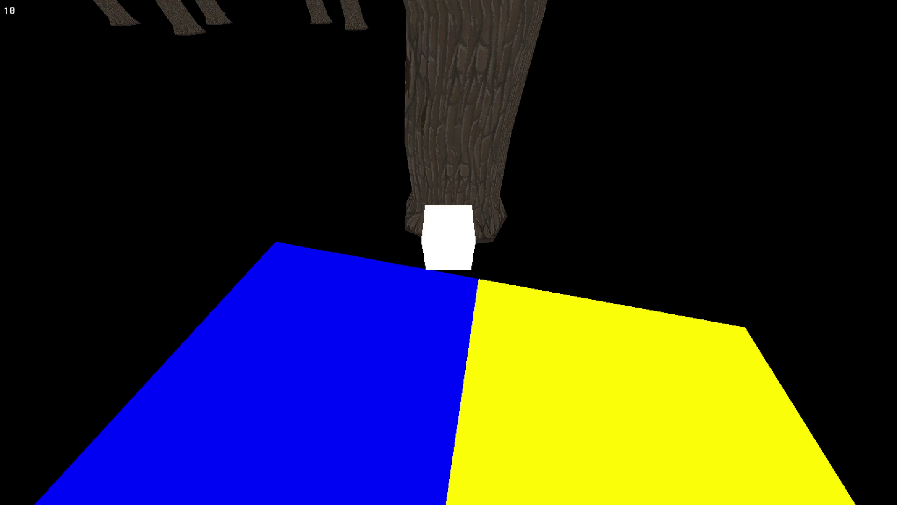
key(Escape)
mouse_move(139, 494)
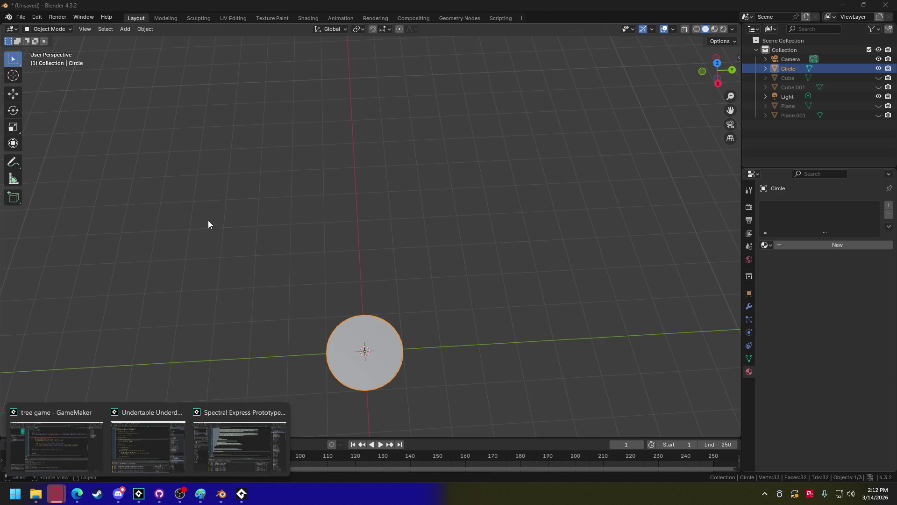
click(56, 441)
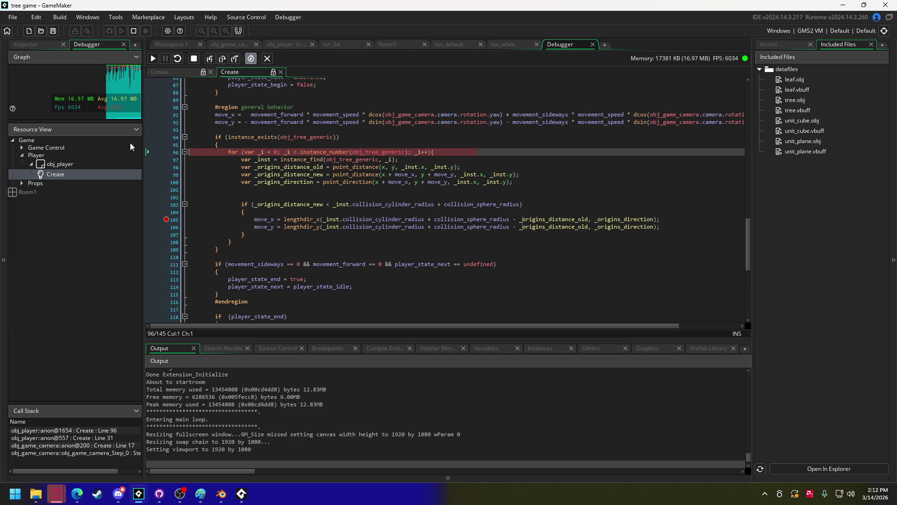
Step: Stop the game, add unit_disk.obj to Included Files, and open obj_game_camera's event code
click(194, 58)
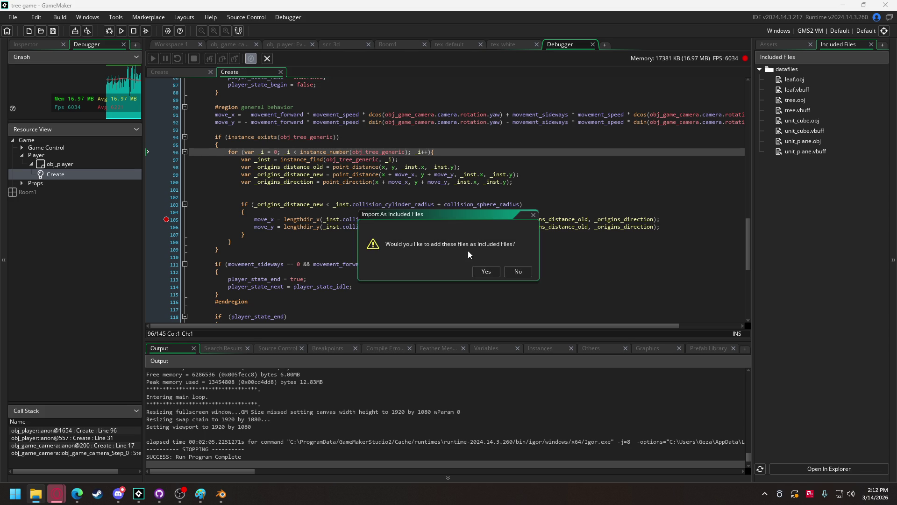
click(486, 268)
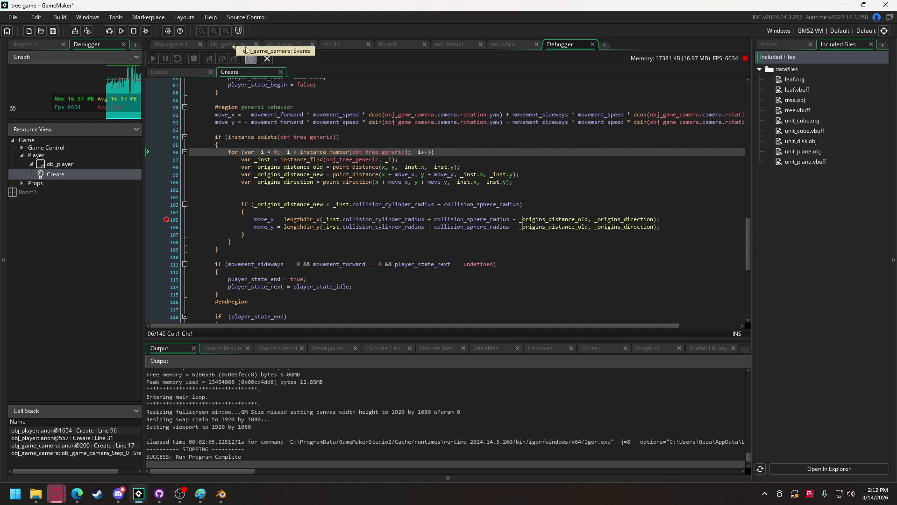
click(293, 44)
drag(747, 237, 747, 314)
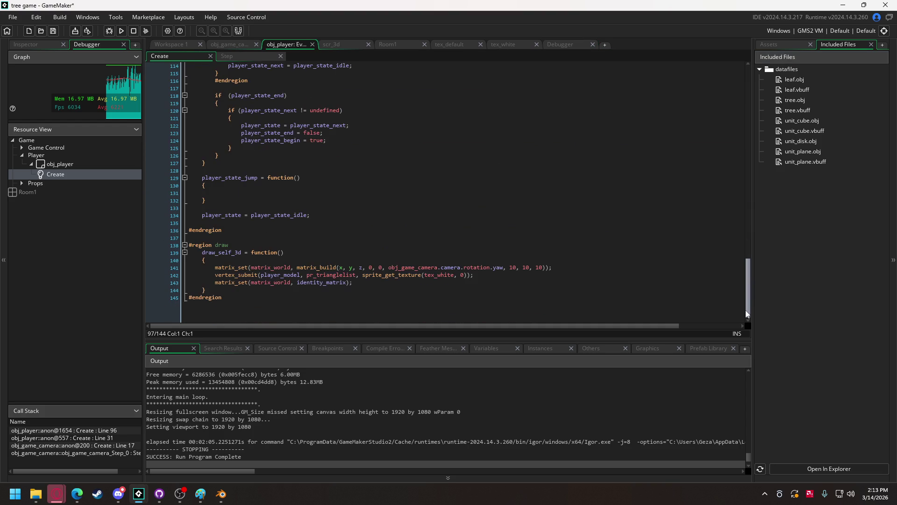
click(211, 44)
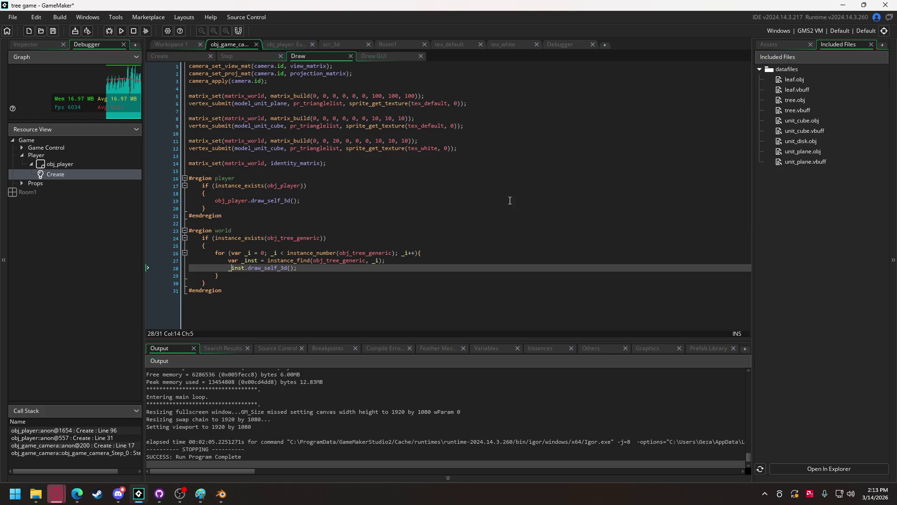
Step: Add model_unit_disk = load_3d_obj("unit_disk", vertex_format); below the unit_plane line in the camera's Create code
click(176, 55)
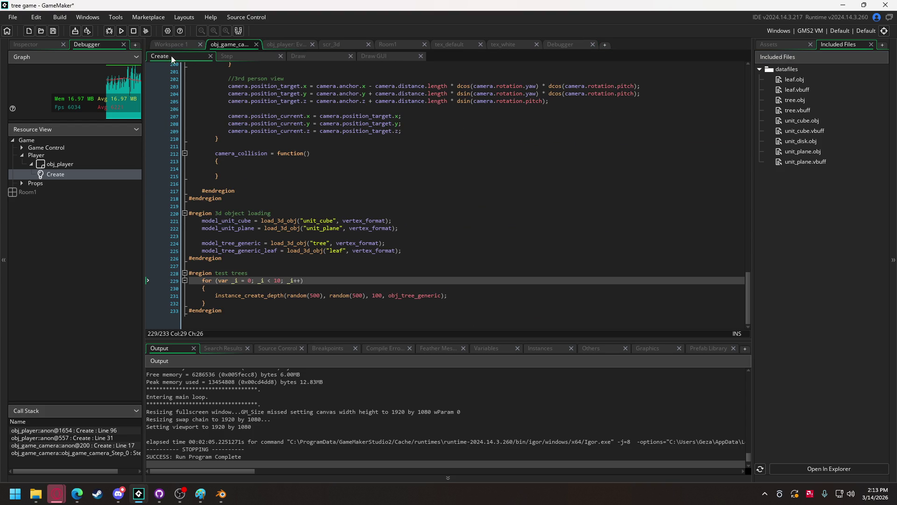
click(405, 228)
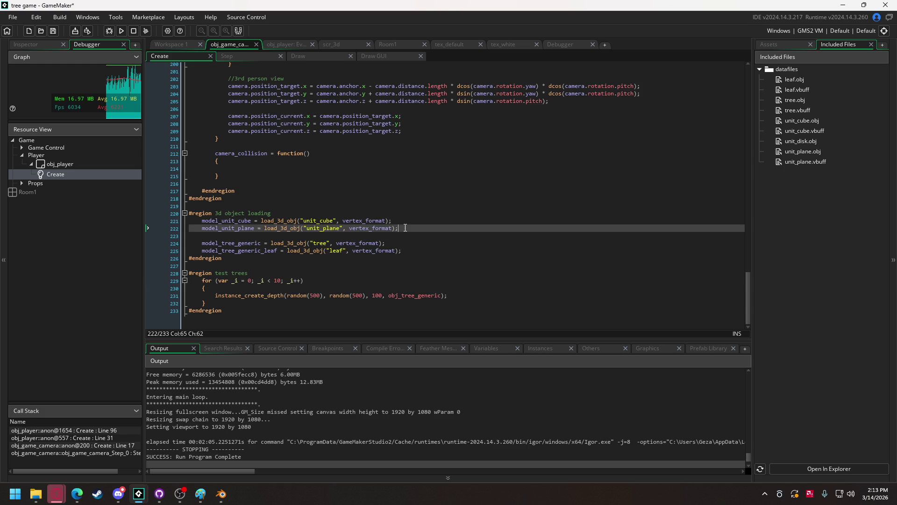
key(Return)
text(model)
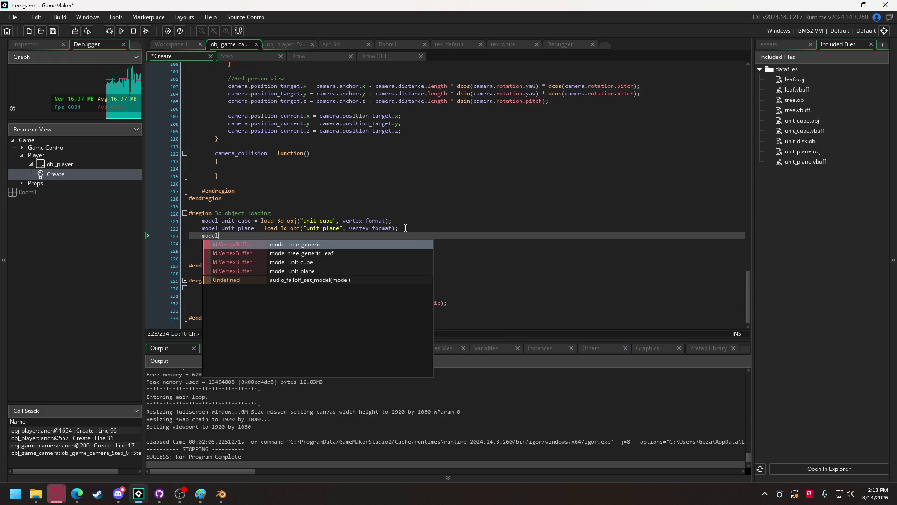
text(_unit_)
key(Escape)
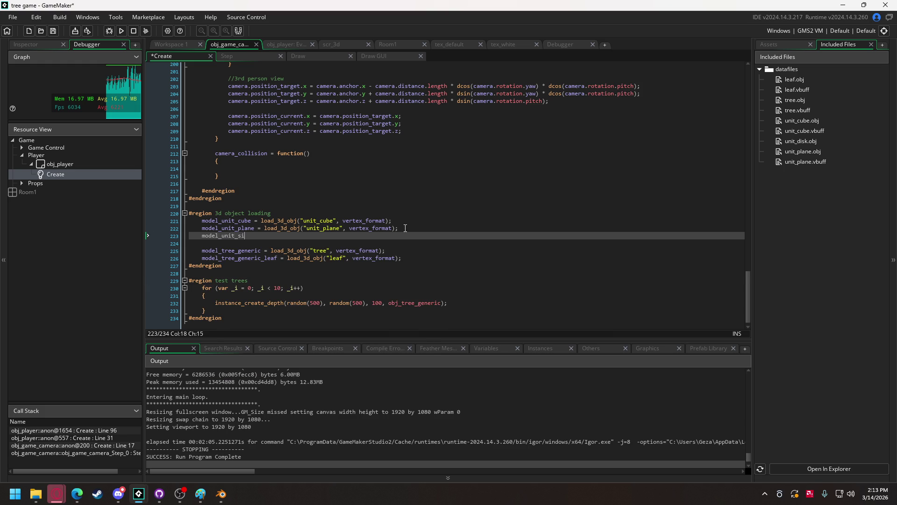
text(disk = l)
text(oad)
key(Return)
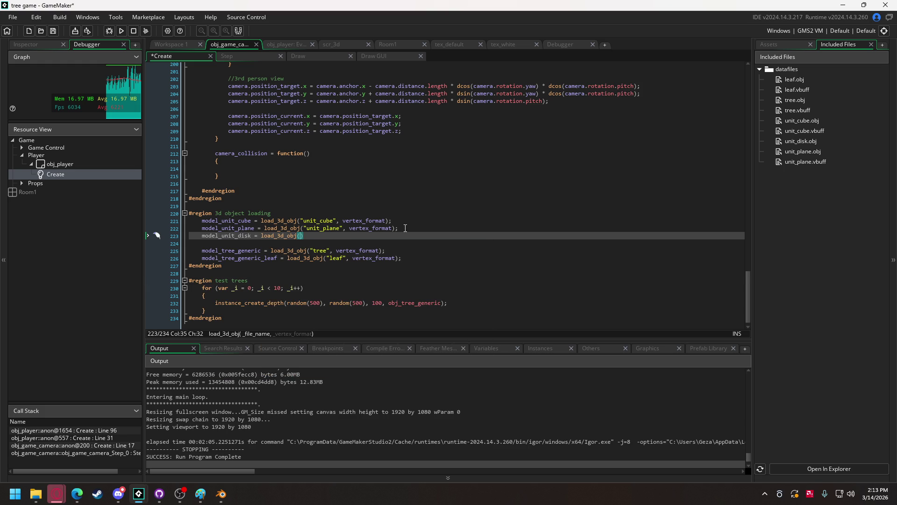
text("unit_)
text(disk)
text(")
text(, vertex_fo)
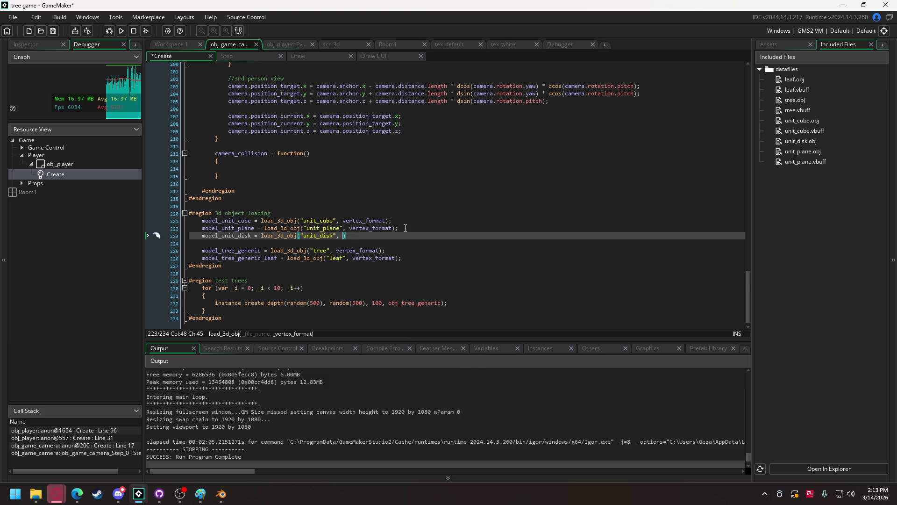
text(rmat)
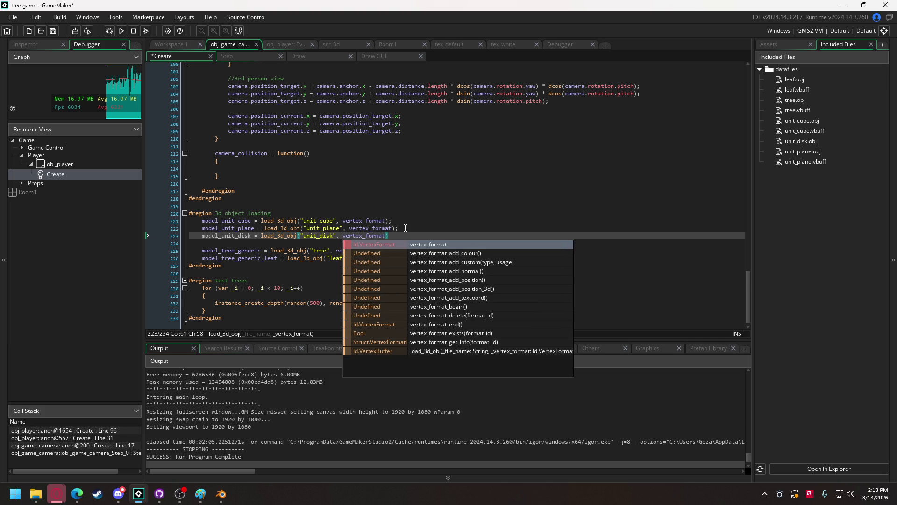
text();)
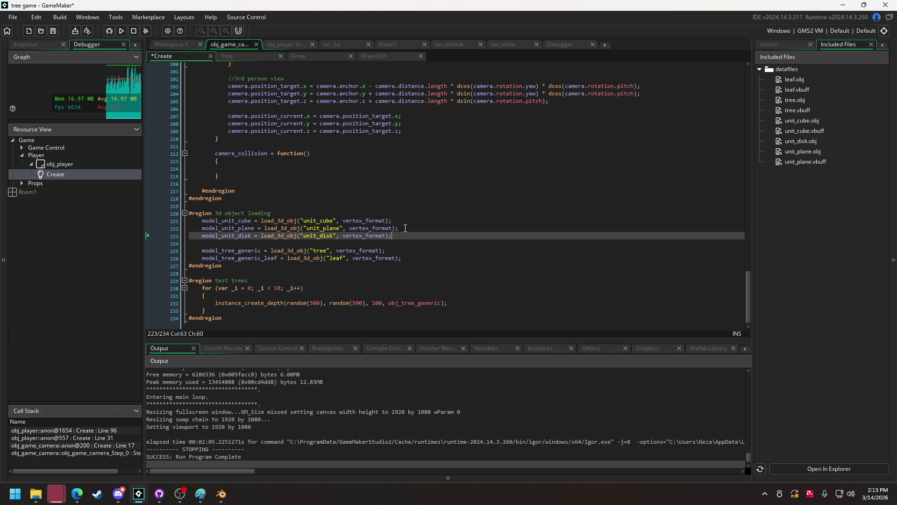
click(292, 44)
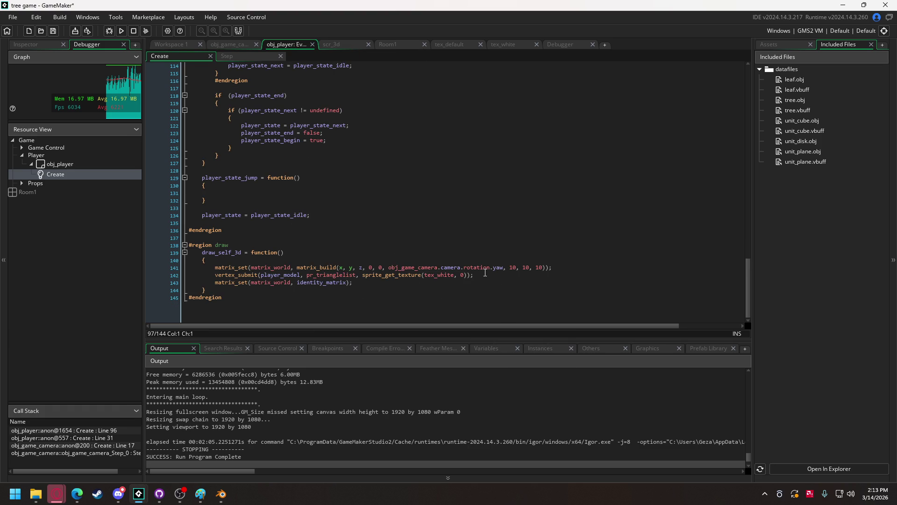
Step: Duplicate the player's vertex_submit line, drawing obj_game_camera.model_unit_disk instead of player_model
double_click(460, 275)
drag(457, 282, 215, 281)
key(ctrl+c)
click(520, 282)
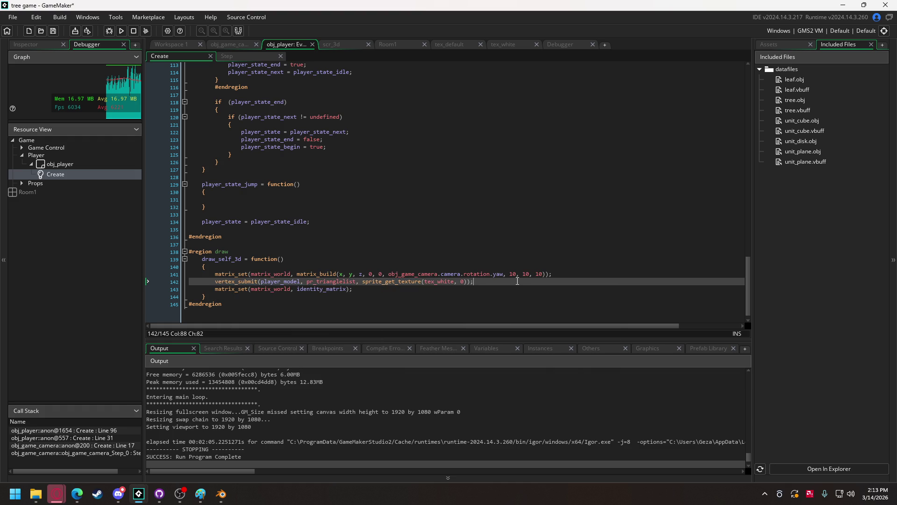
key(Return)
key(ctrl+v)
double_click(286, 289)
text(obj)
text(_game)
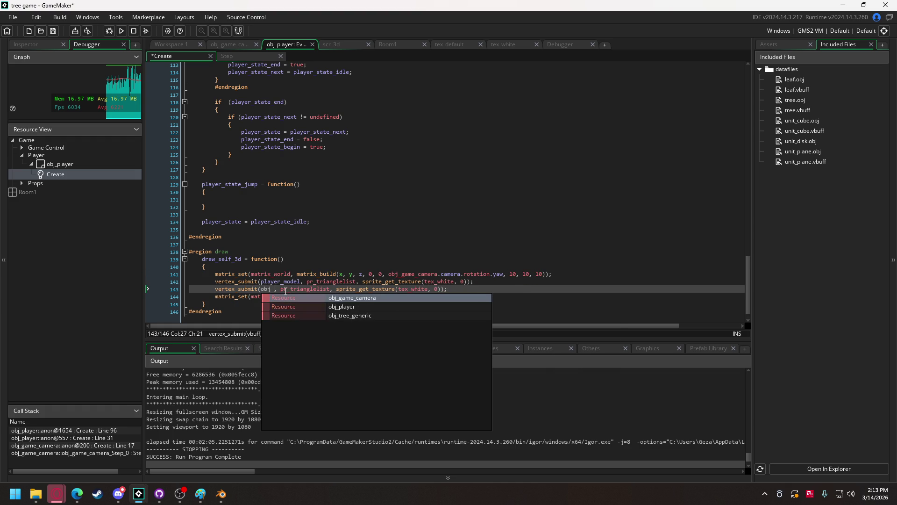
key(Return)
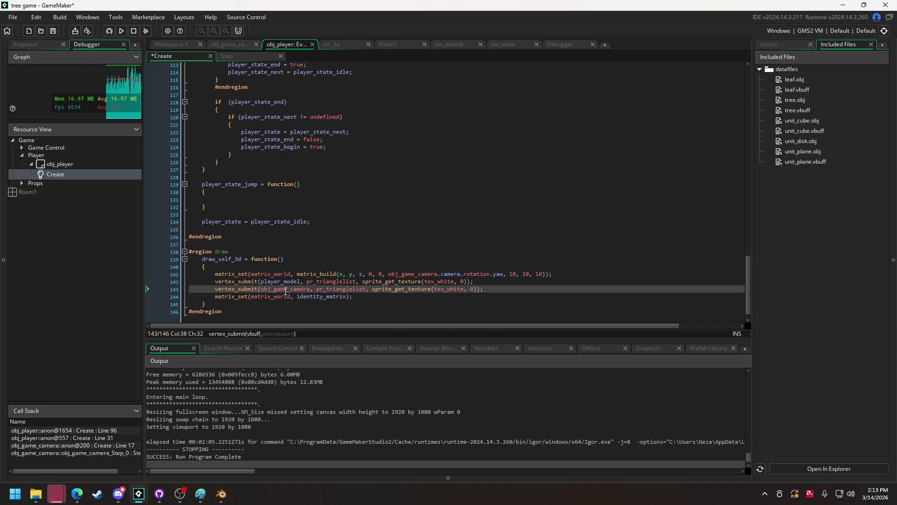
text(.mode)
key(Down)
key(Down)
key(Down)
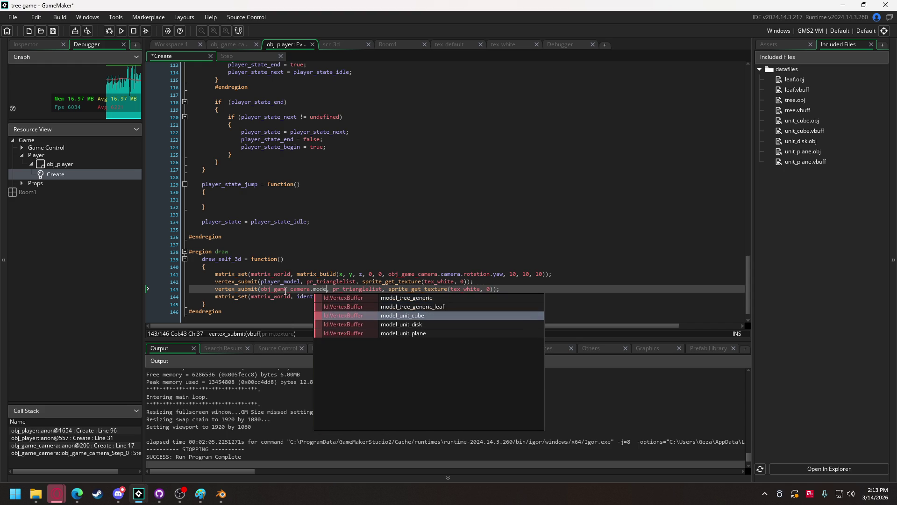
key(Return)
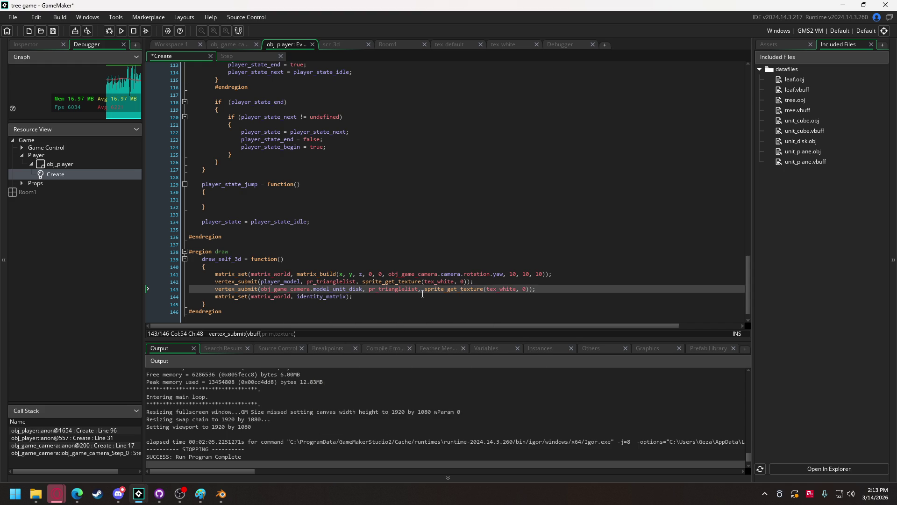
Step: Copy the player's matrix_set line onto a new line just above the disk draw
click(472, 281)
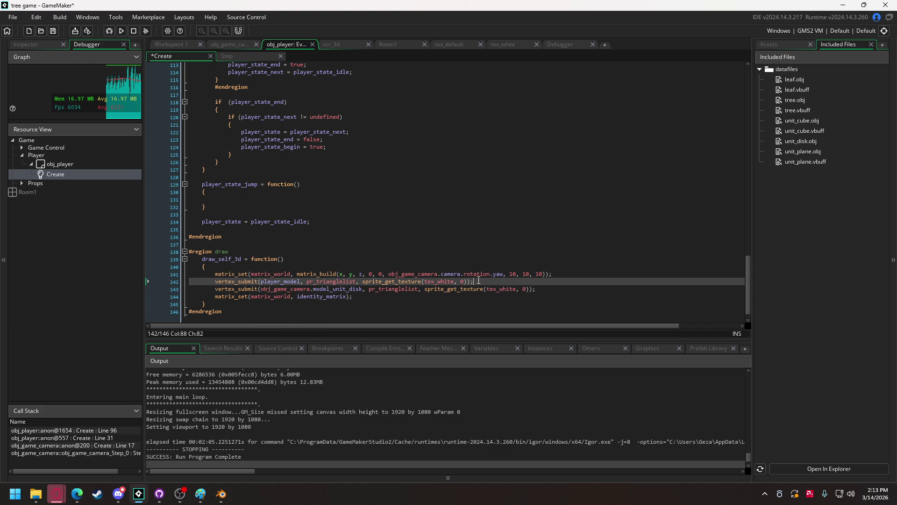
key(Return)
key(Return)
click(539, 304)
key(Return)
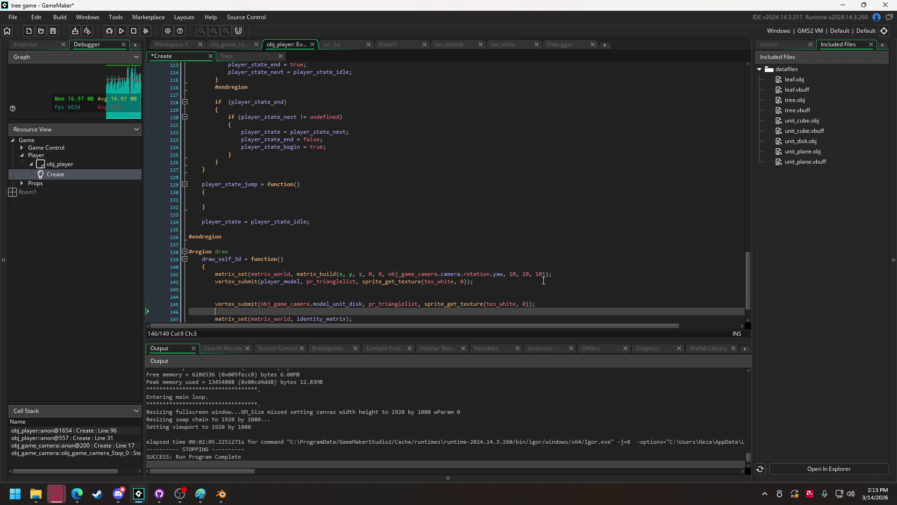
drag(555, 273, 215, 276)
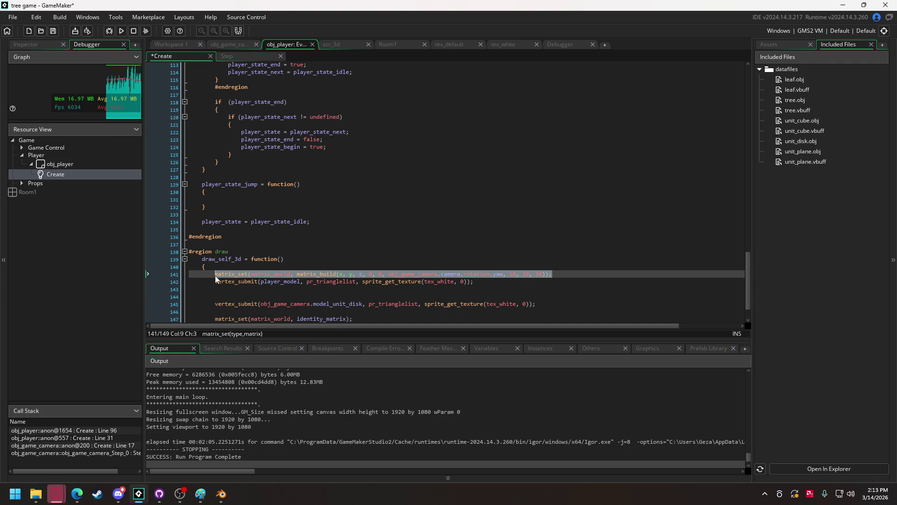
key(ctrl+c)
click(233, 297)
key(ctrl+v)
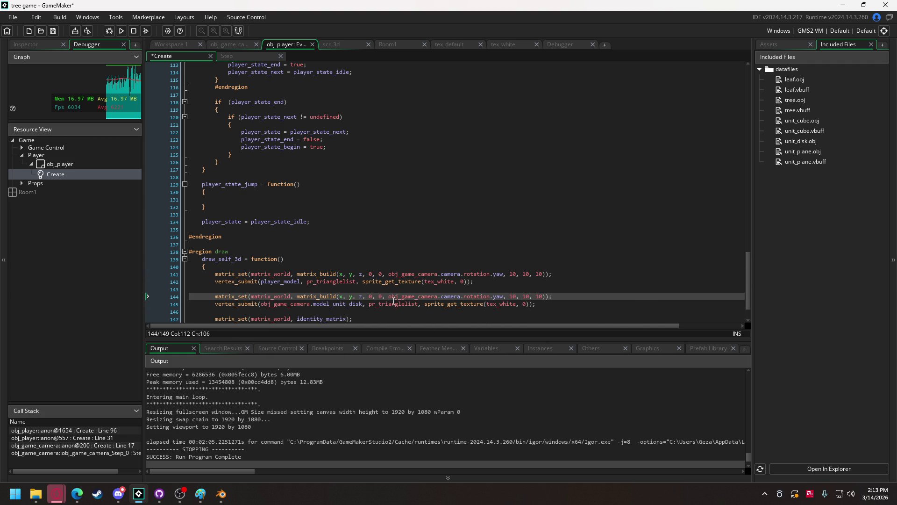
Step: Multiply the disk matrix's x and y scale of 10 by collision_sphere_radius
click(515, 298)
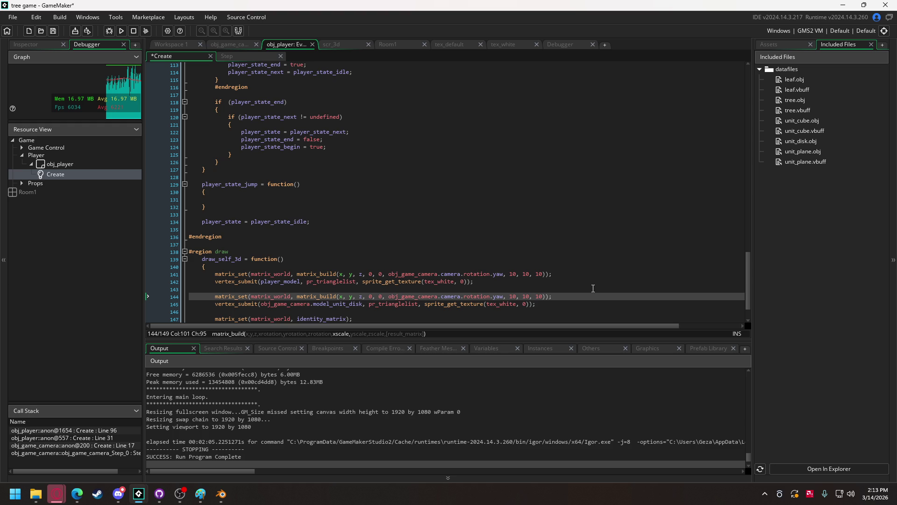
text(* co)
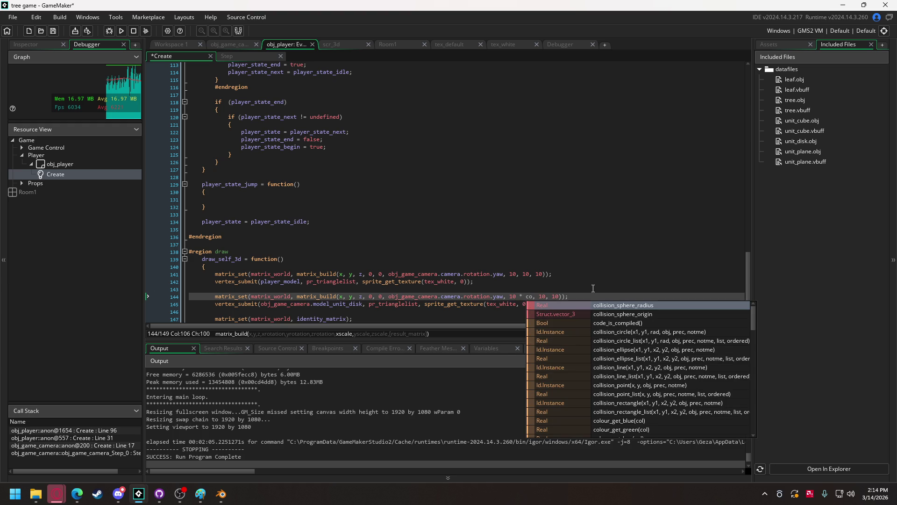
key(Return)
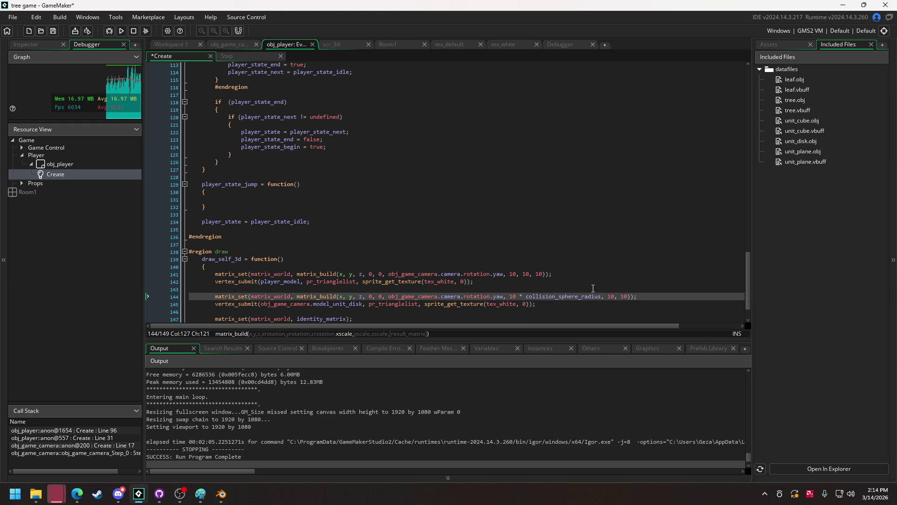
click(616, 298)
text(* coll)
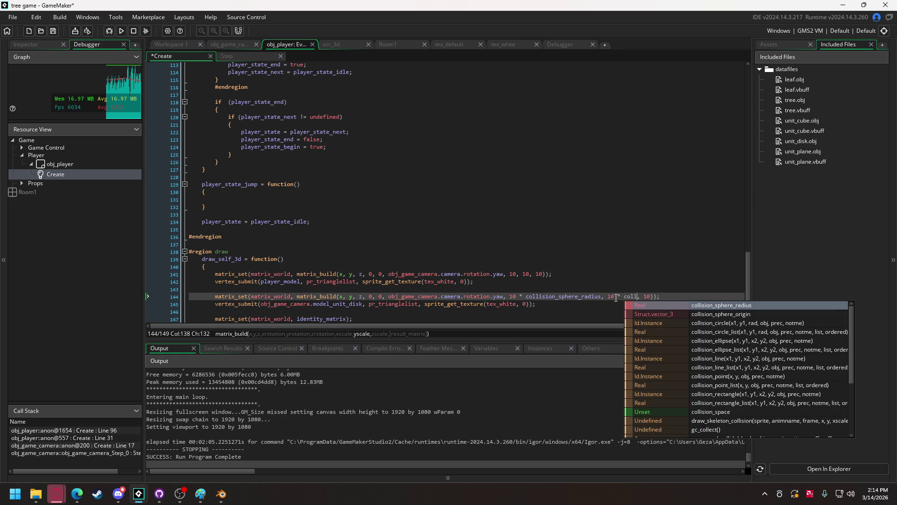
key(Return)
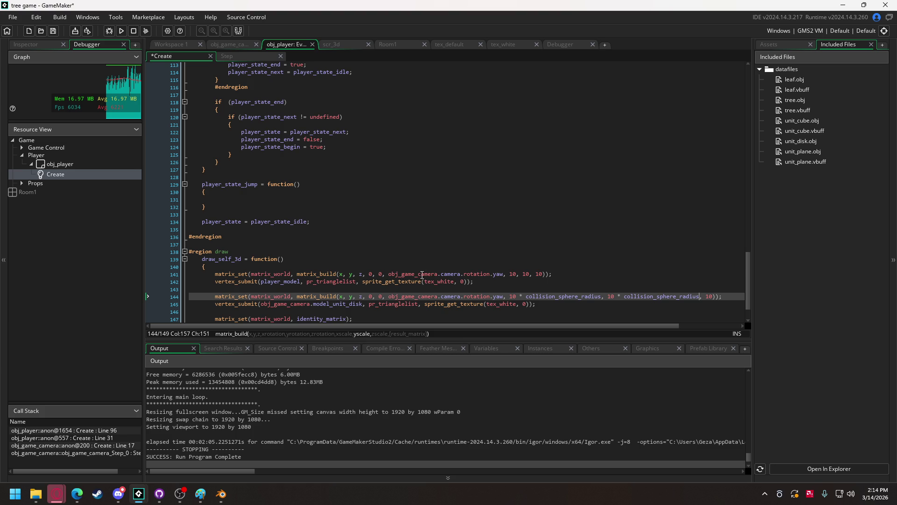
drag(536, 304, 216, 297)
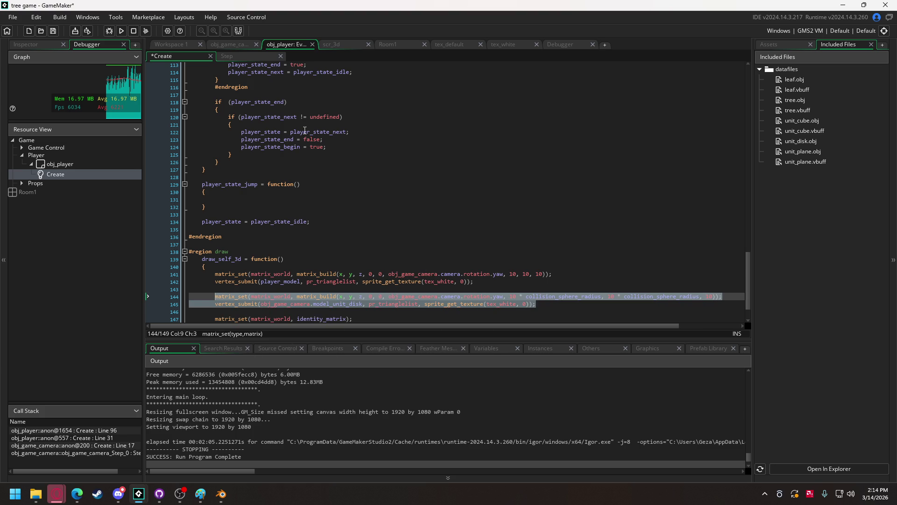
Step: Paste the disk matrix and draw lines into obj_tree_generic's draw_self_3d after line 17
click(164, 43)
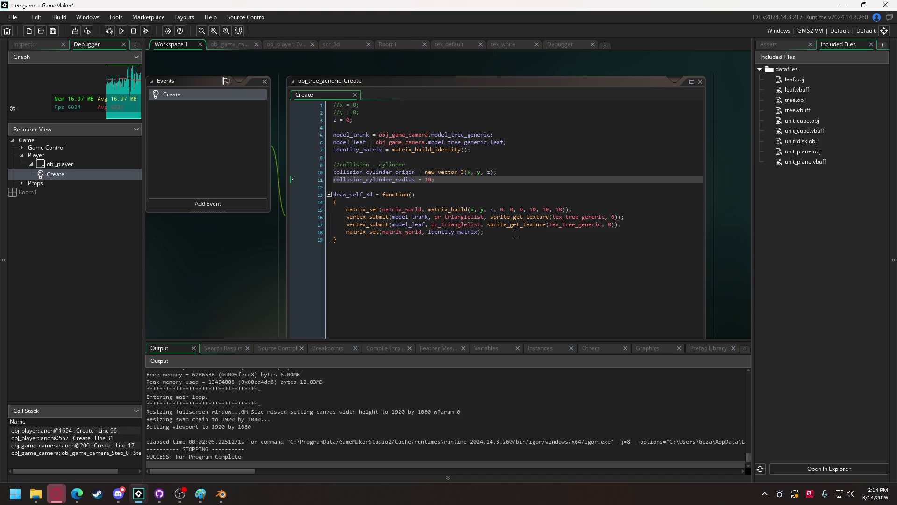
click(628, 223)
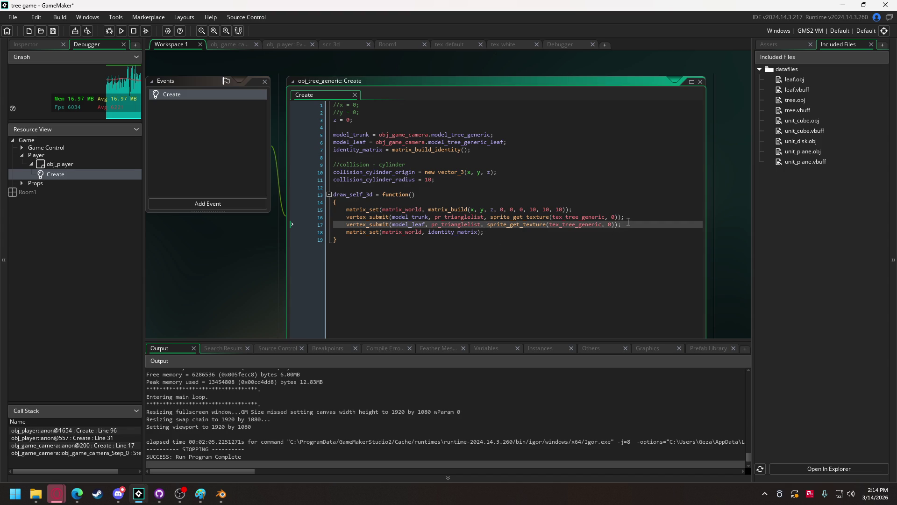
key(ctrl+v)
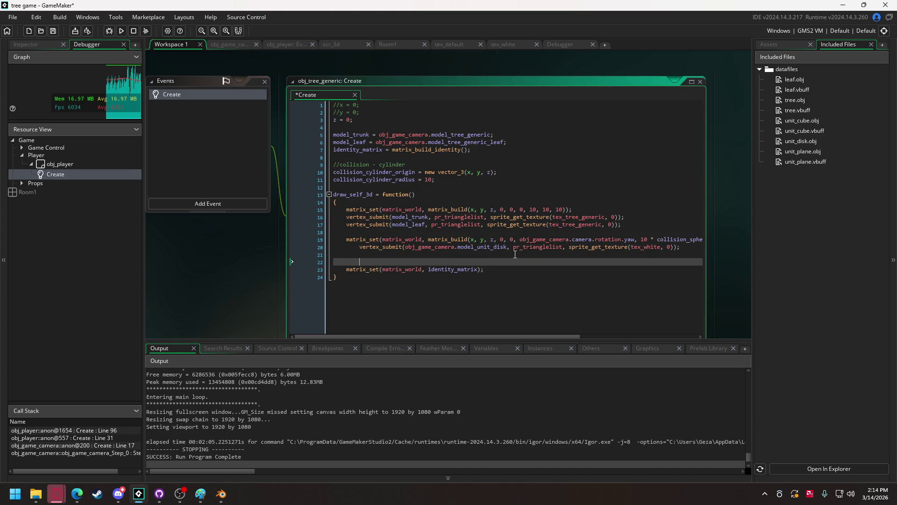
key(BackSpace)
click(361, 247)
key(BackSpace)
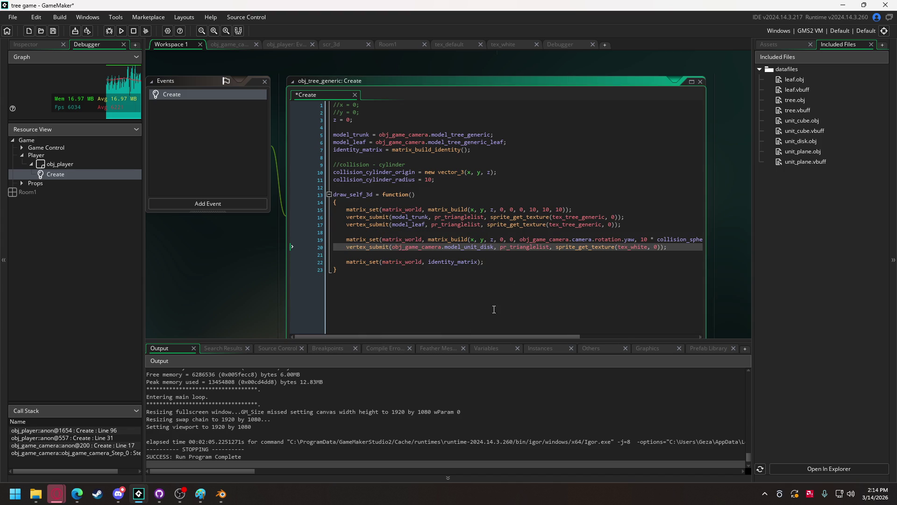
mouse_move(486, 336)
mouse_down()
mouse_move(557, 336)
mouse_move(486, 336)
mouse_up()
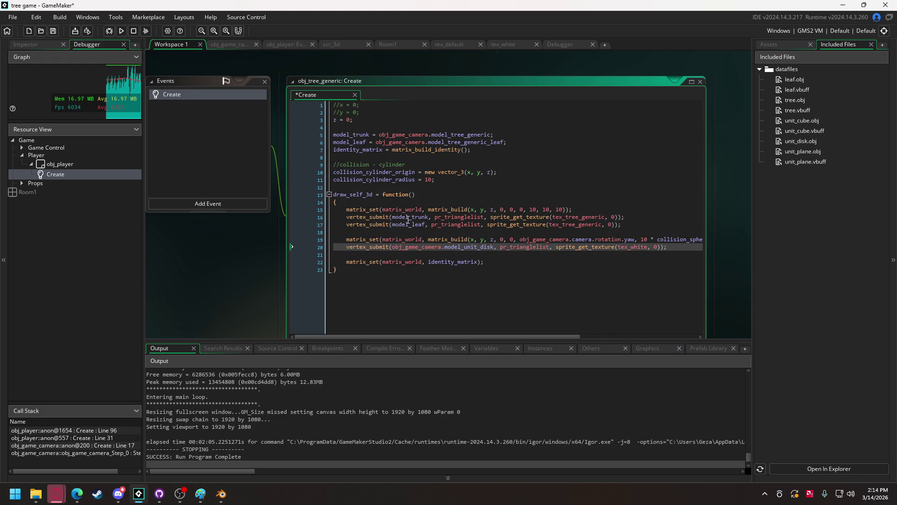
Step: Replace both collision_sphere_radius references on line 19 with collision_cylinder_radius, then run the game
double_click(388, 181)
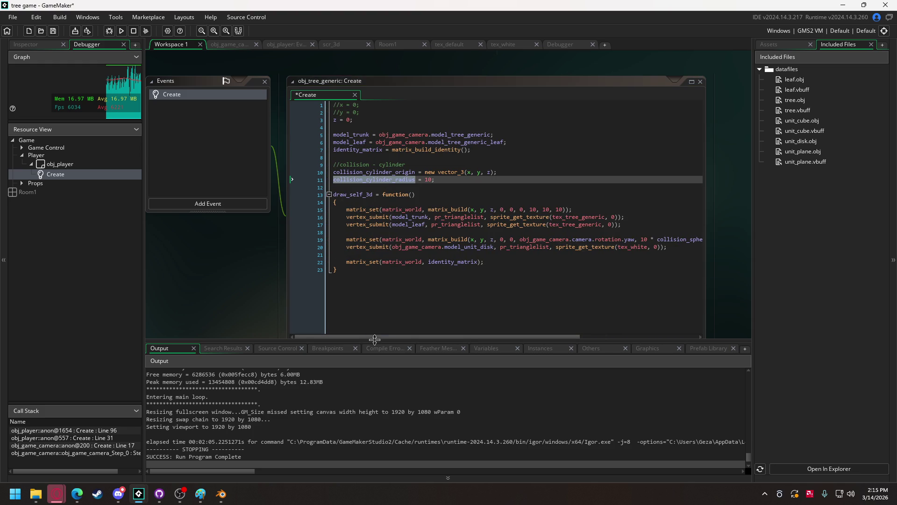
drag(376, 337, 477, 336)
double_click(545, 239)
key(ctrl+v)
double_click(654, 239)
key(ctrl+v)
click(121, 31)
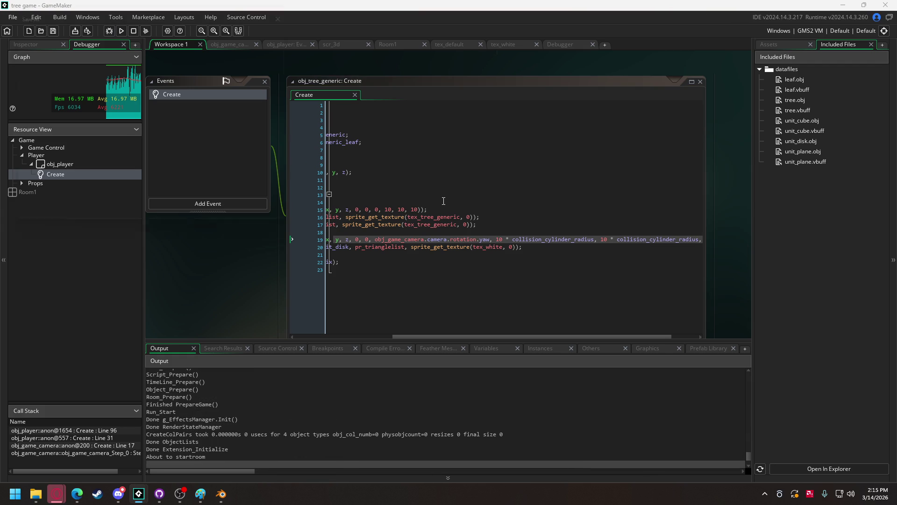
click(387, 314)
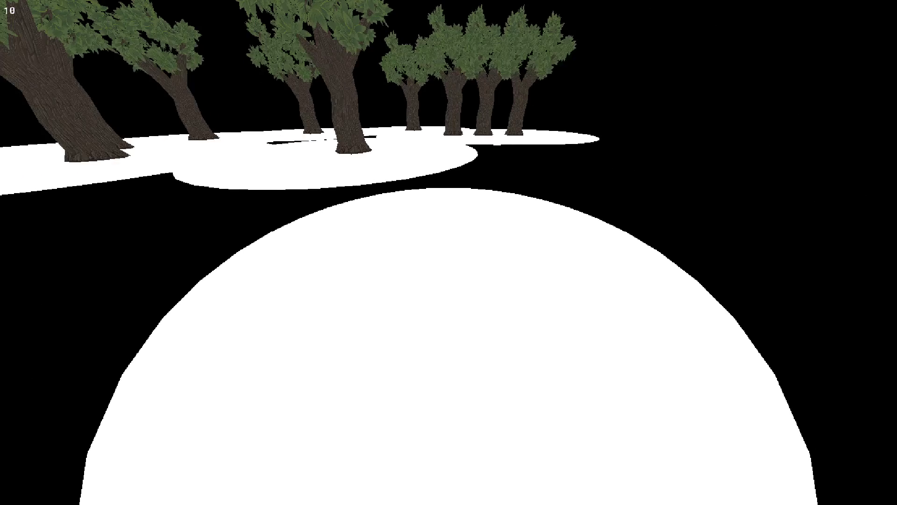
key(Escape)
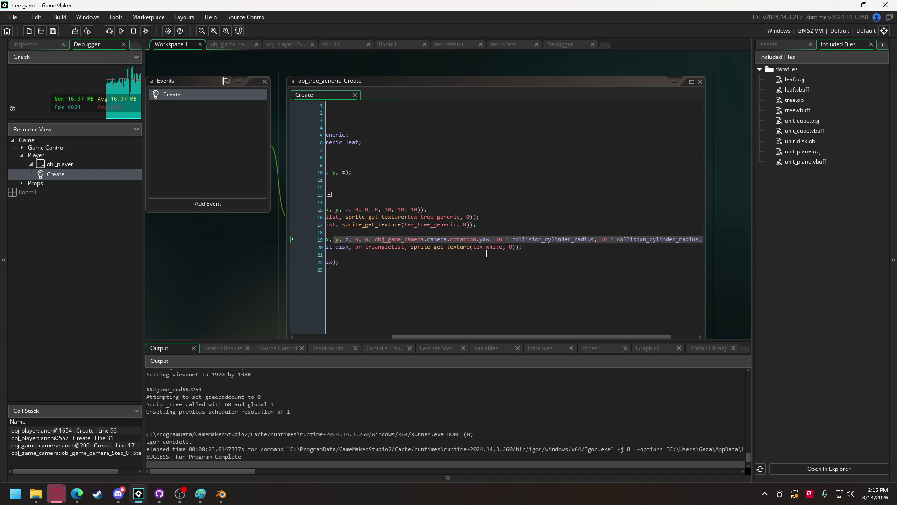
Step: Change the disk texture from tex_white to tex_default for both the tree and the player
drag(486, 247, 502, 248)
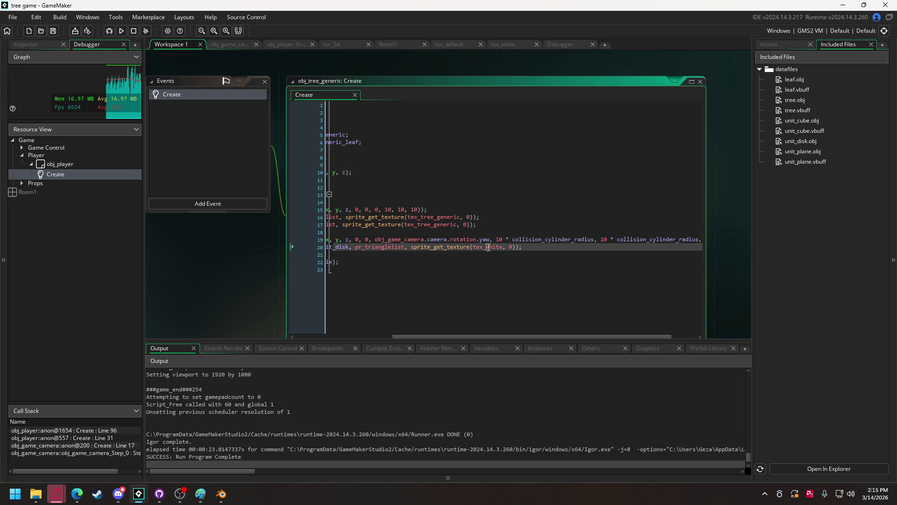
key(BackSpace)
click(556, 265)
double_click(484, 249)
click(281, 45)
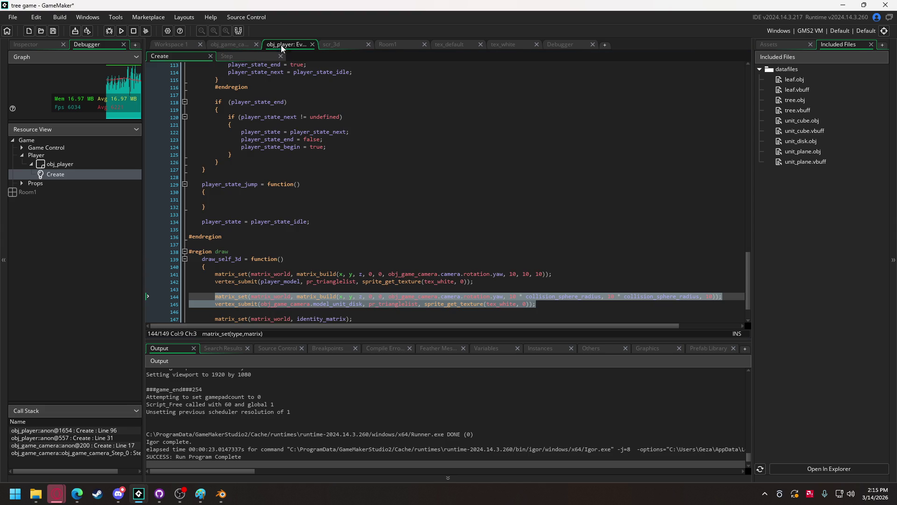
double_click(494, 304)
key(ctrl+v)
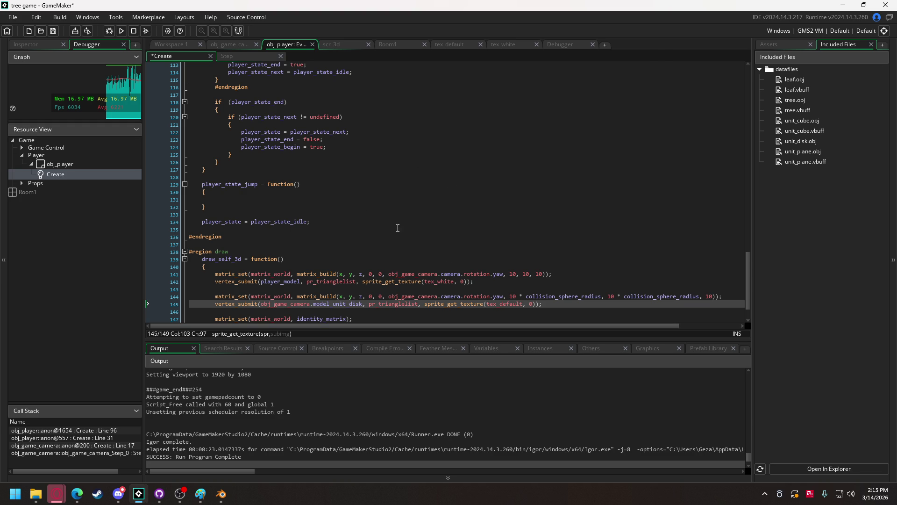
Step: Remove both '10 * ' multipliers from the player's disk matrix on line 144
mouse_move(524, 305)
drag(510, 296, 527, 297)
key(Delete)
drag(591, 296, 603, 297)
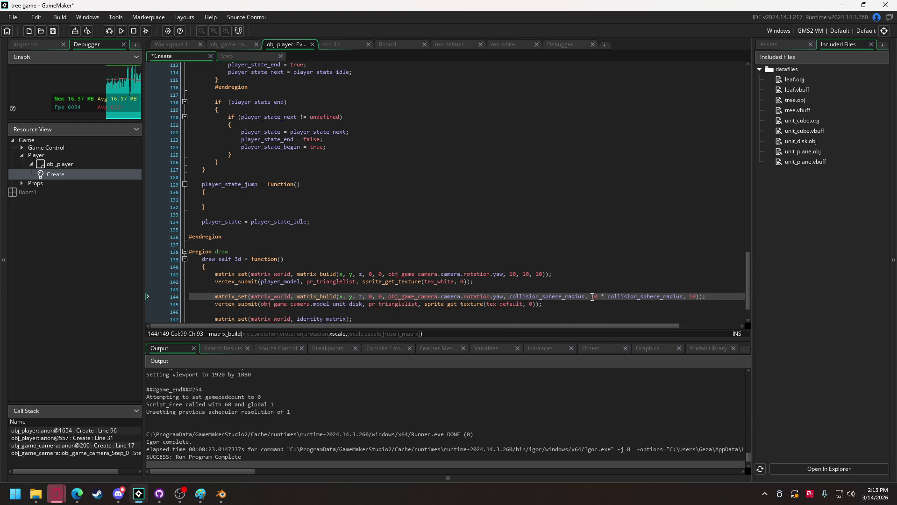
key(shift+Right)
key(Delete)
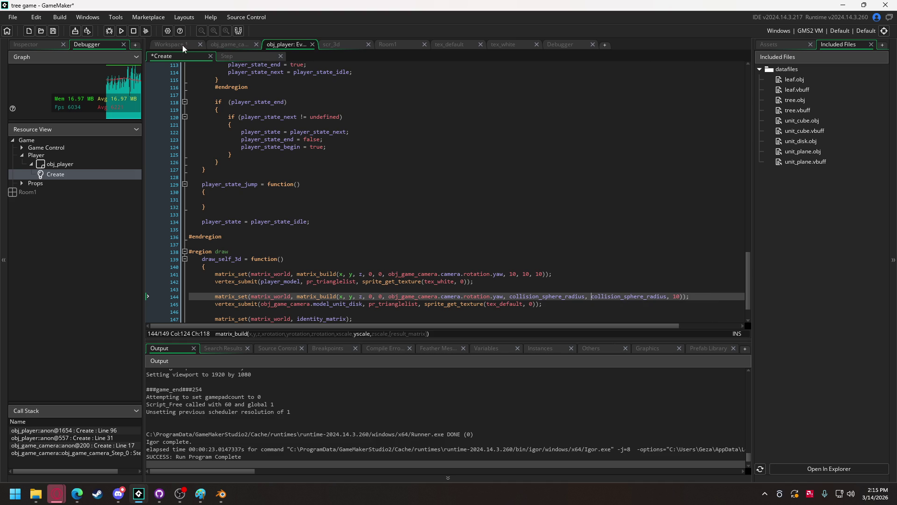
Step: Remove both '10 * ' multipliers from the tree's disk matrix on line 19 and run the game
click(163, 44)
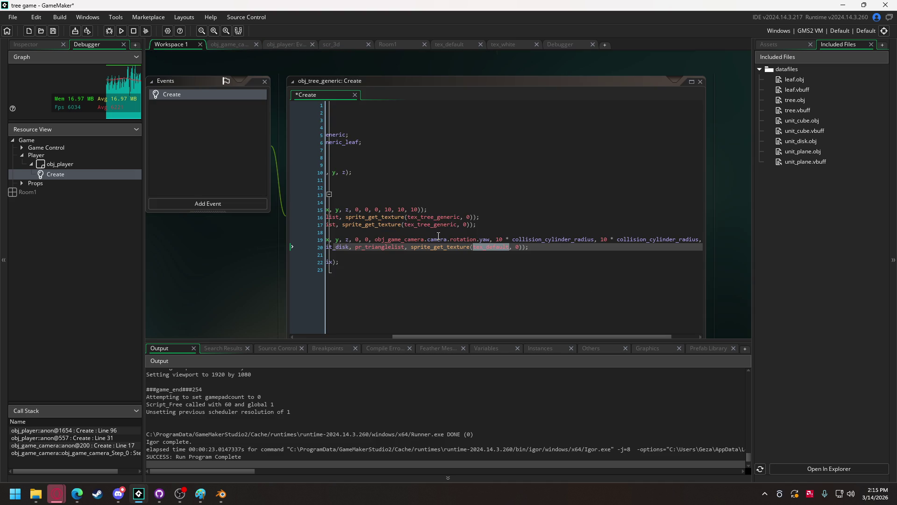
drag(497, 239, 513, 240)
key(Delete)
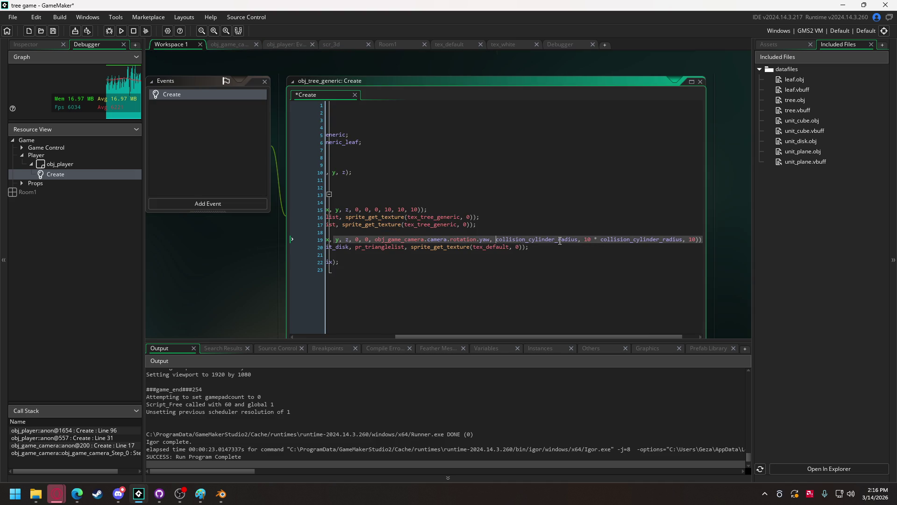
drag(585, 239, 601, 241)
key(Delete)
click(109, 31)
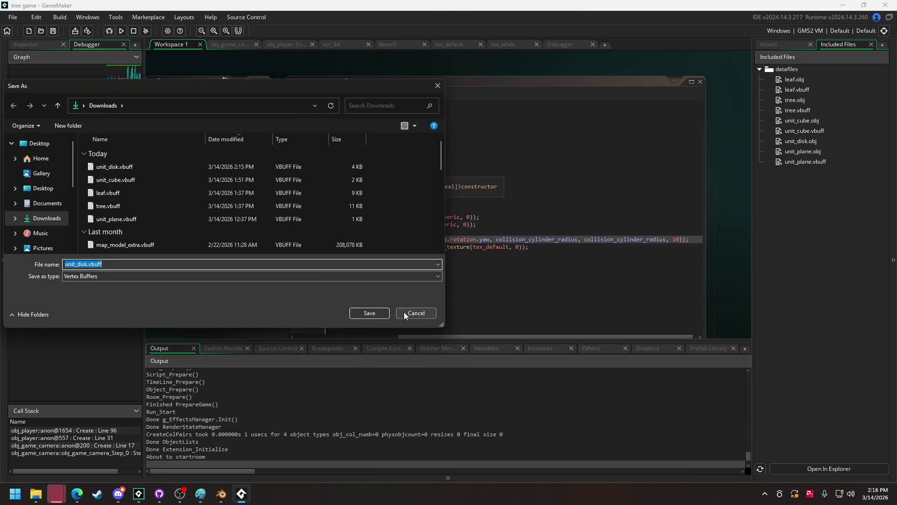
Step: Cancel the unit_disk.vbuff Save As prompt, play the game briefly, then quit it with Escape
click(403, 312)
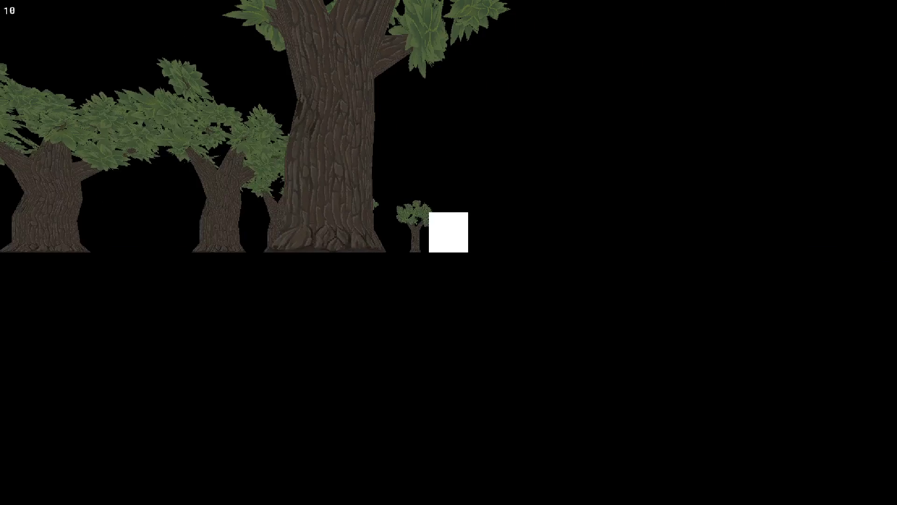
key(Escape)
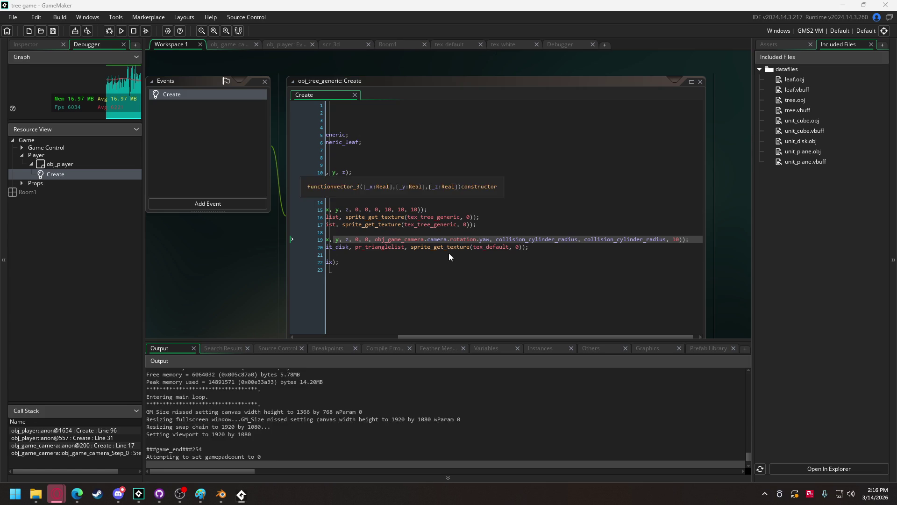
mouse_move(456, 335)
mouse_down()
mouse_move(361, 335)
mouse_move(332, 321)
mouse_up()
Step: Comment out the trunk and leaf model drawing lines in obj_tree_generic
click(356, 225)
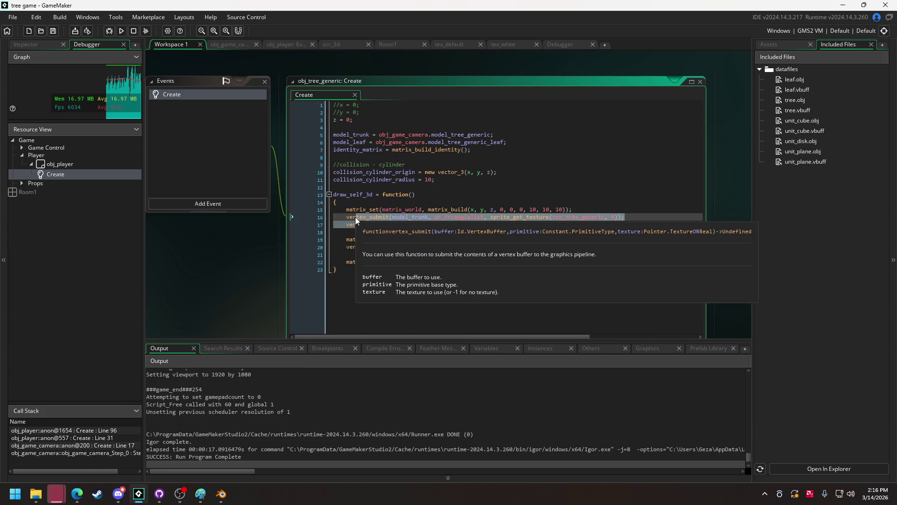
shift+click(355, 218)
drag(356, 224, 363, 207)
key(ctrl+k)
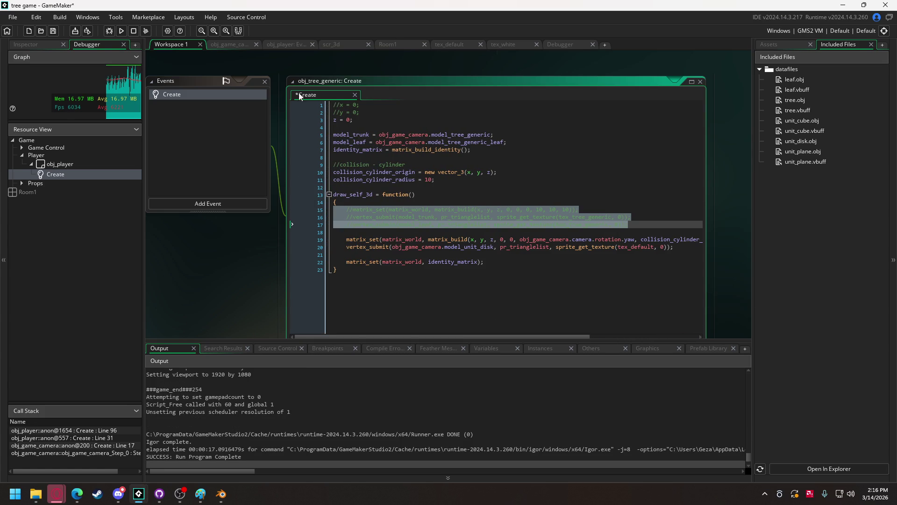
Step: Comment out the player model drawing lines 141–142, then run the game
click(284, 44)
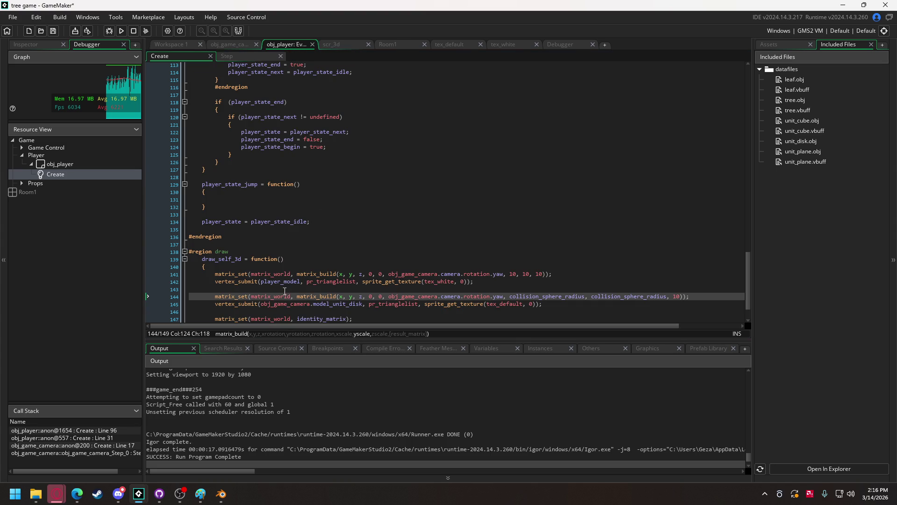
drag(260, 283, 258, 276)
key(ctrl+k)
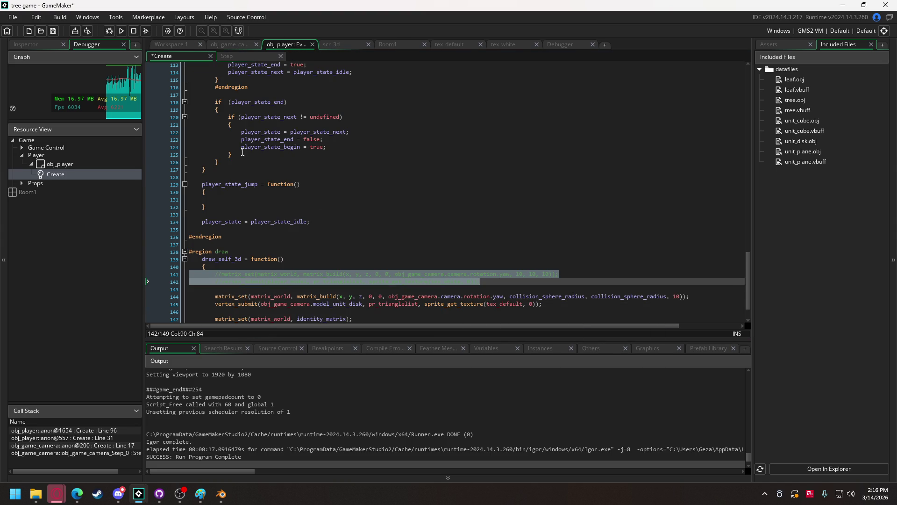
click(122, 31)
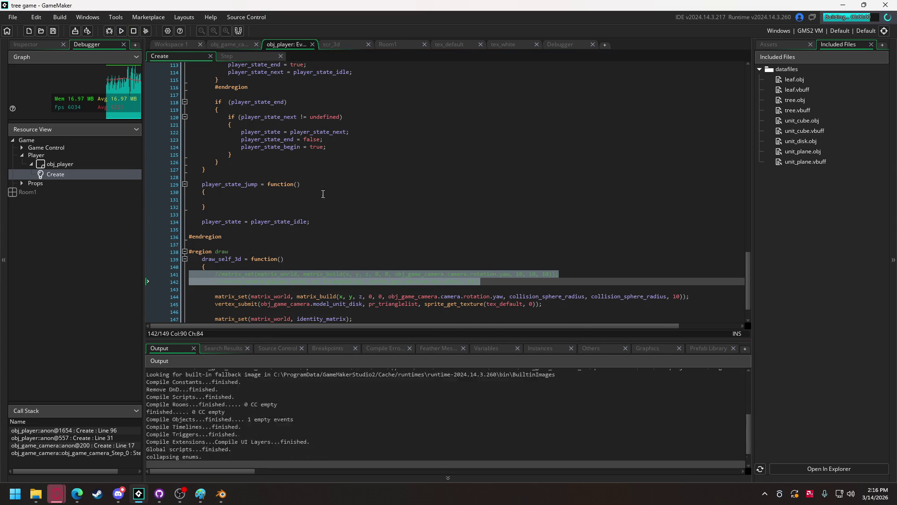
click(414, 313)
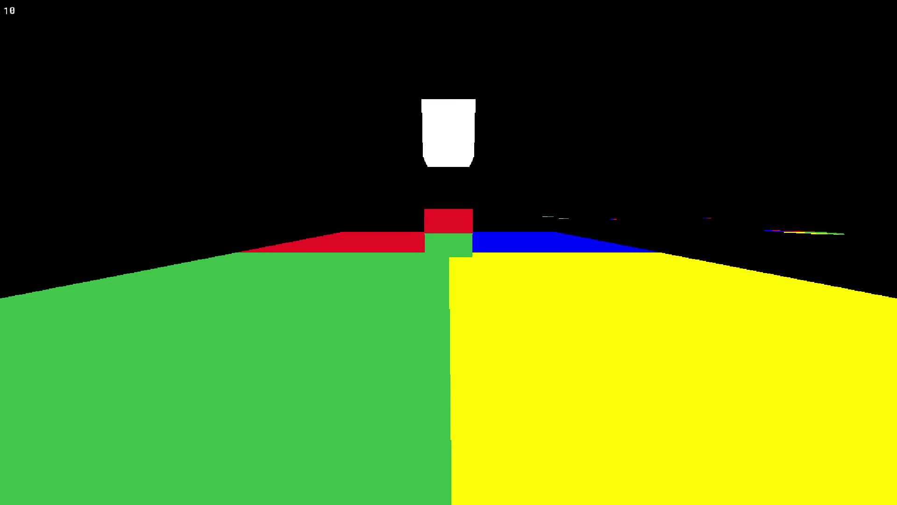
Step: Move the camera toward the coloured debug disks to inspect them, then quit the game
key(w)
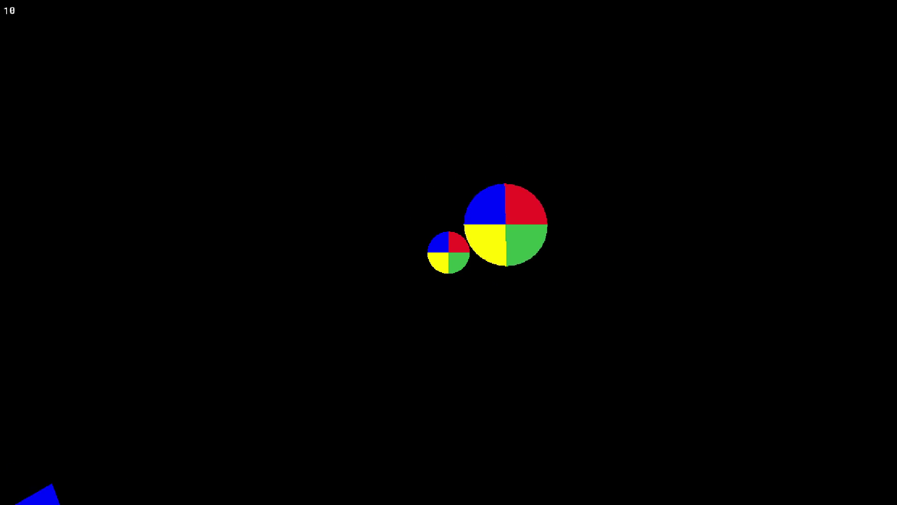
key(Escape)
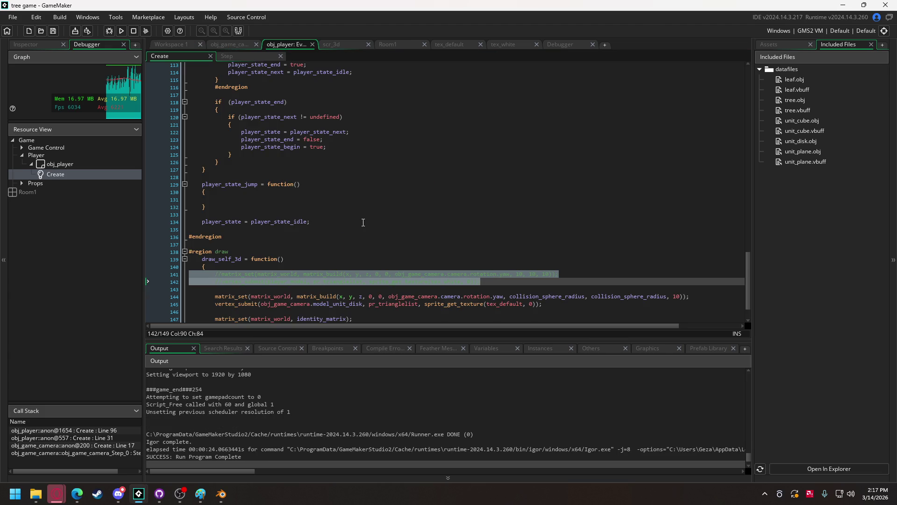
Step: Import unit_disk.vbuff from File Explorer into the project as an Included File
scroll(366, 222, down, 2)
scroll(360, 214, up, 7)
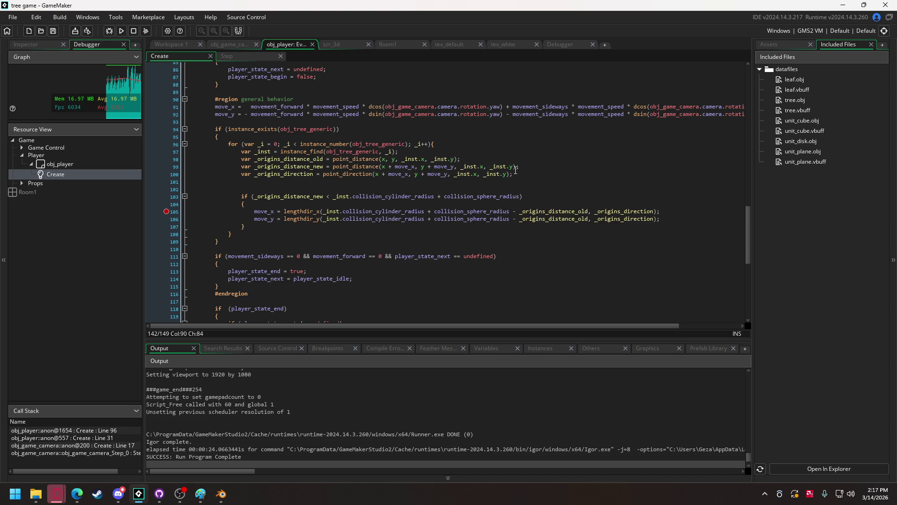
click(36, 493)
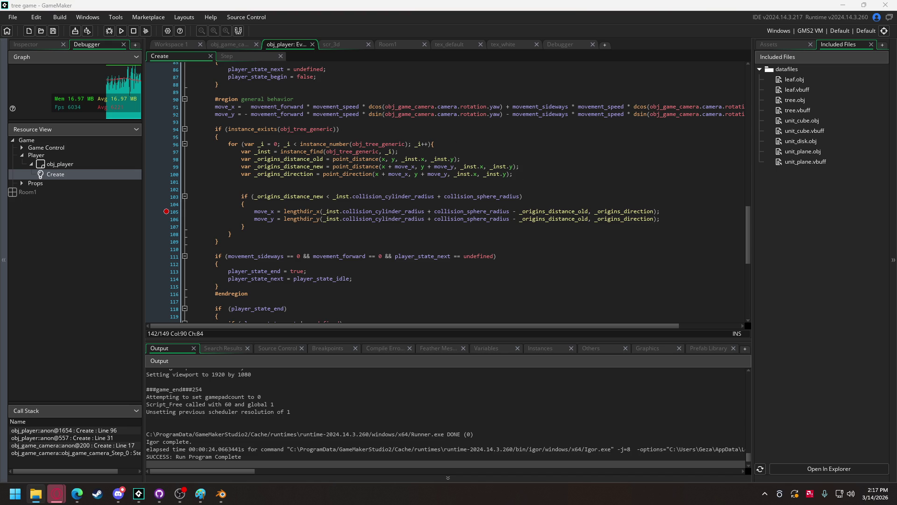
drag(540, 174, 569, 173)
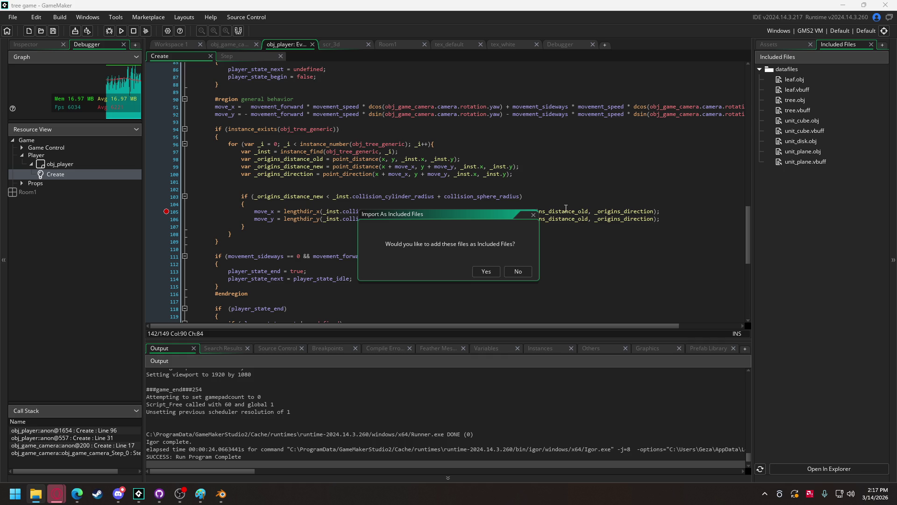
click(486, 271)
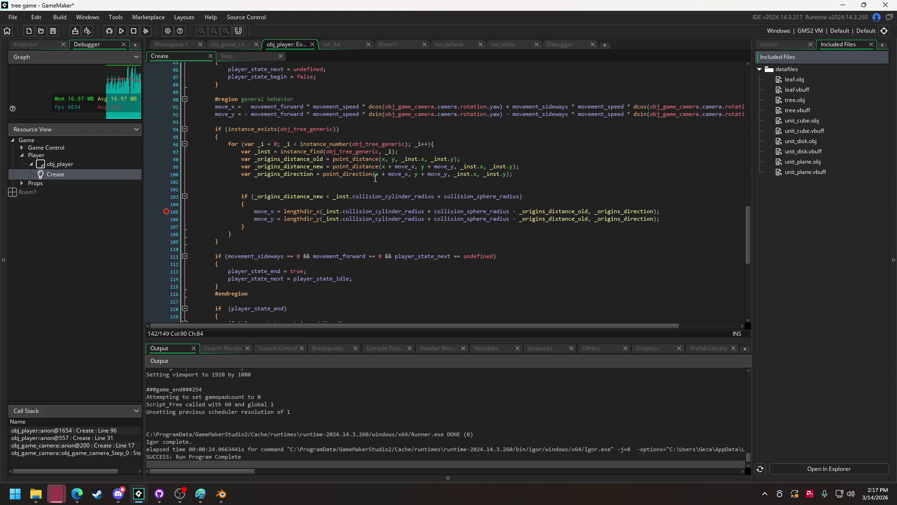
Step: Remove ' + move_x' and ' + move_y' from point_direction on line 100, then run the game
drag(379, 174, 408, 175)
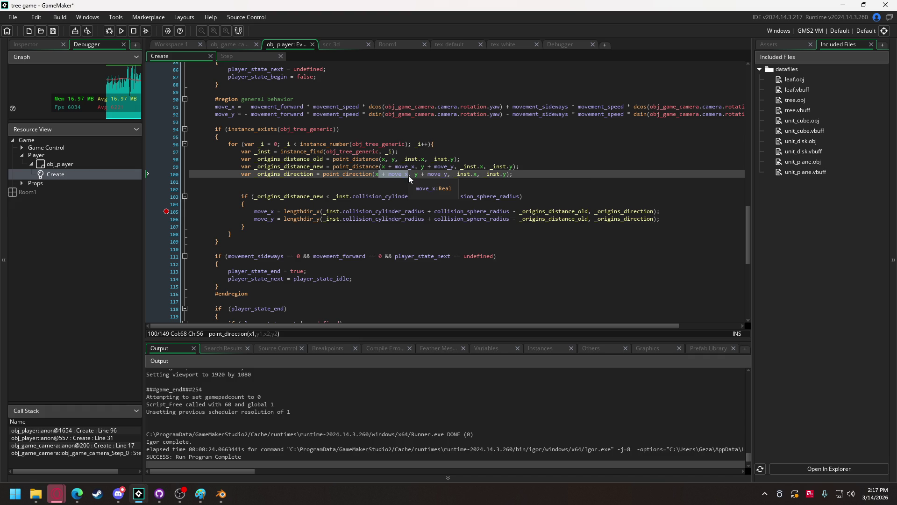
key(BackSpace)
drag(388, 174, 419, 175)
key(BackSpace)
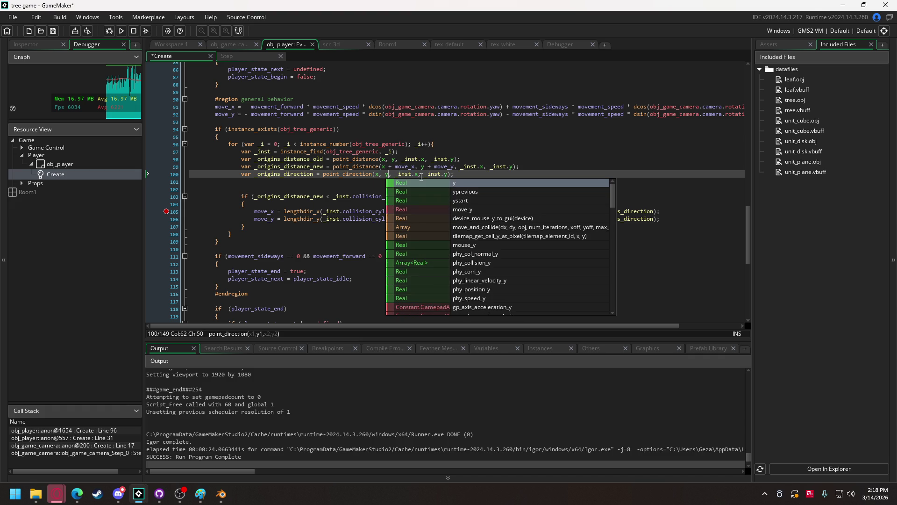
key(F5)
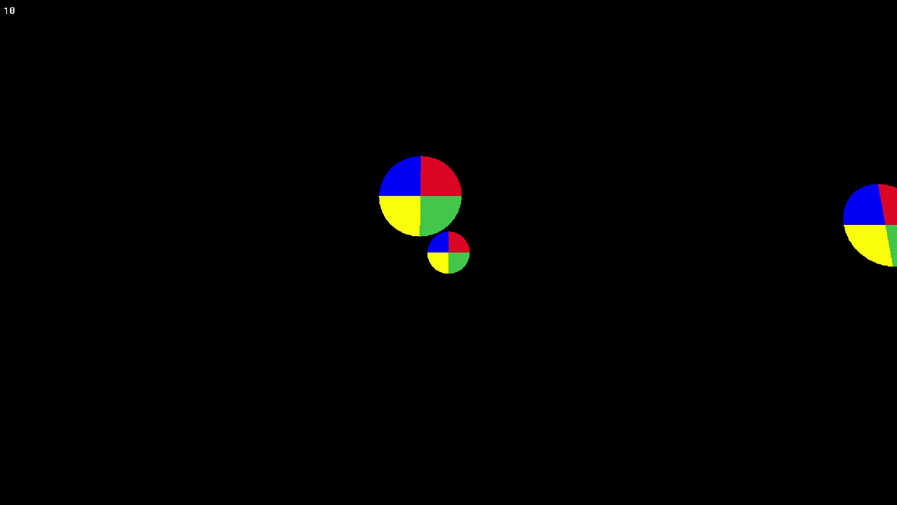
Step: Quit the running game and put focus back in obj_player's Create code
key(Escape)
click(335, 203)
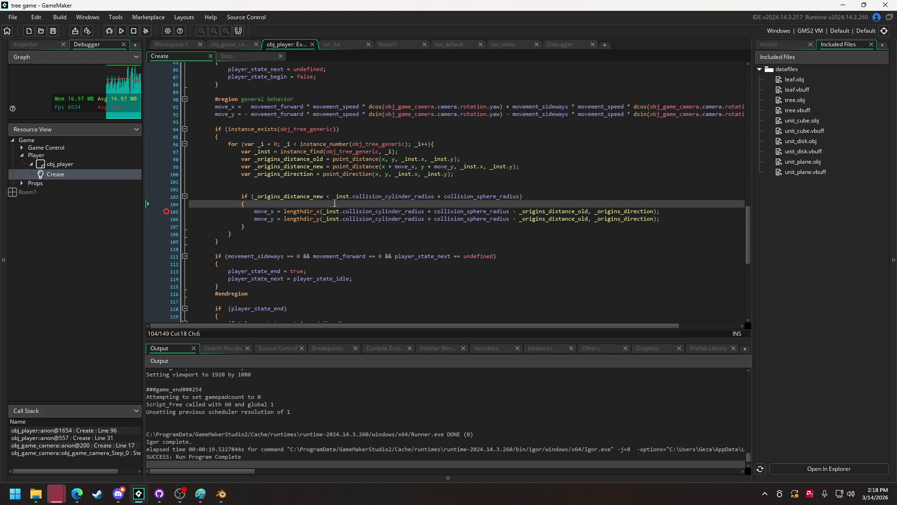
Step: Bring up the Paint sketch and undo a stray line drawn inside the rectangle
click(221, 494)
click(204, 494)
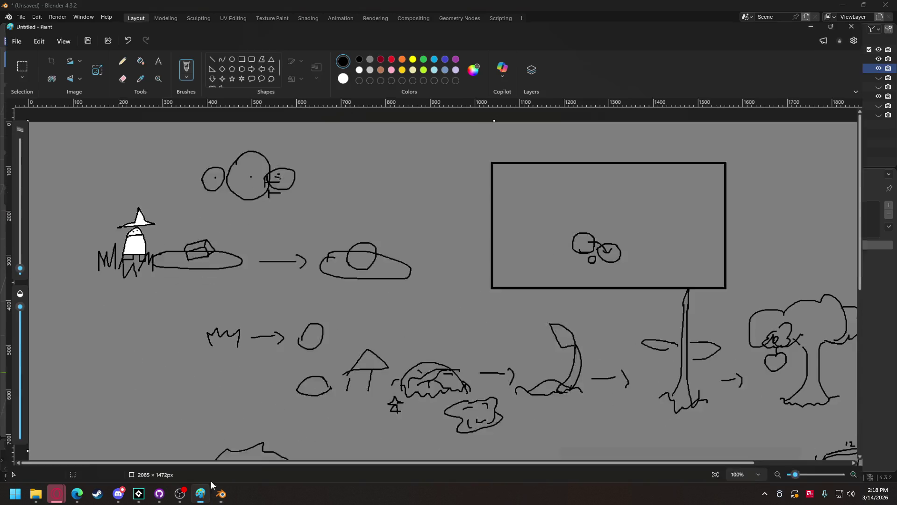
drag(731, 185, 584, 197)
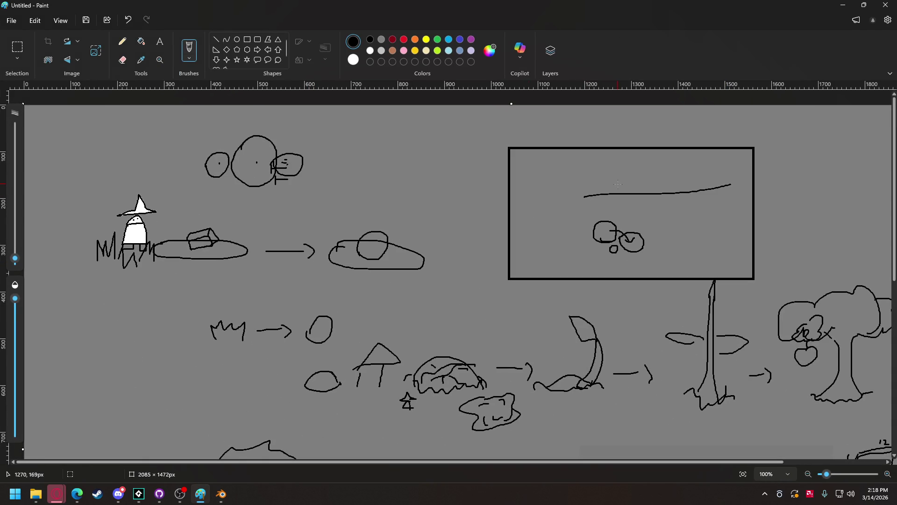
key(ctrl+z)
scroll(580, 459, right, 5)
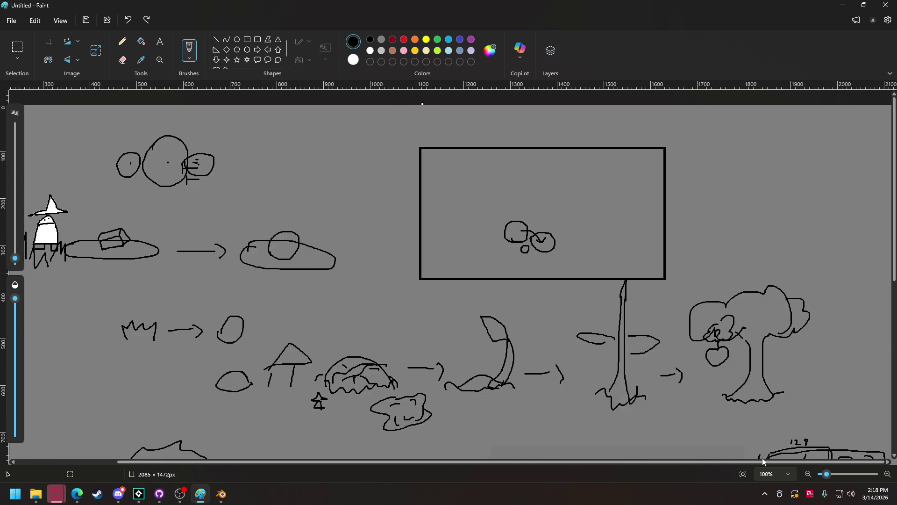
Step: Sketch a large and small circle with an arrow, plus brackets above and below them
mouse_move(695, 179)
mouse_down()
mouse_move(715, 188)
mouse_move(732, 143)
mouse_move(697, 149)
mouse_move(696, 173)
mouse_move(760, 176)
mouse_move(767, 149)
mouse_move(743, 163)
mouse_move(746, 171)
mouse_up()
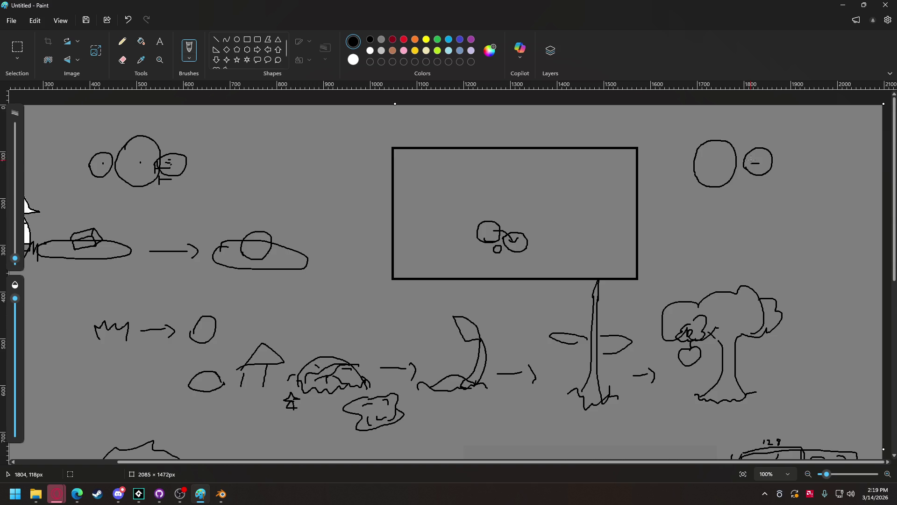
drag(748, 163, 751, 164)
drag(733, 162, 735, 147)
drag(715, 123, 760, 129)
drag(718, 199, 752, 204)
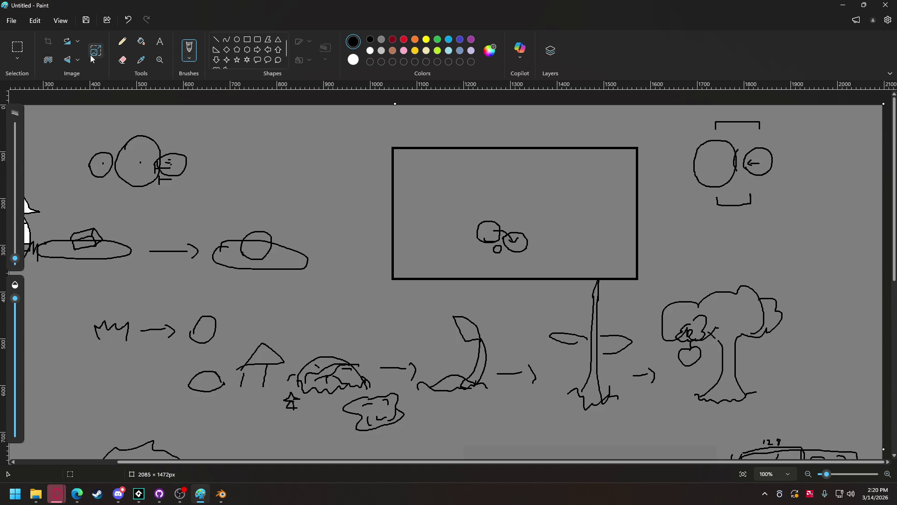
Step: Glance at the Blender scene, then bring the tree game project to the front in GameMaker
mouse_move(221, 494)
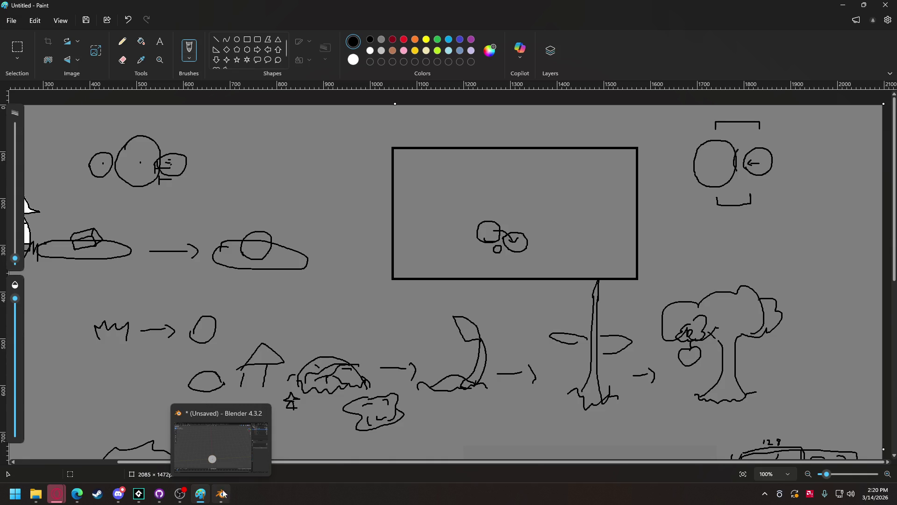
click(221, 450)
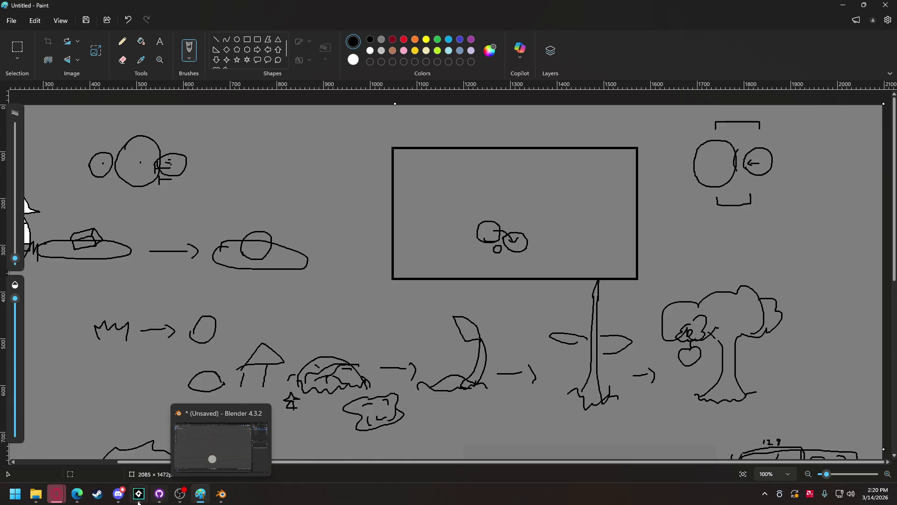
mouse_move(139, 494)
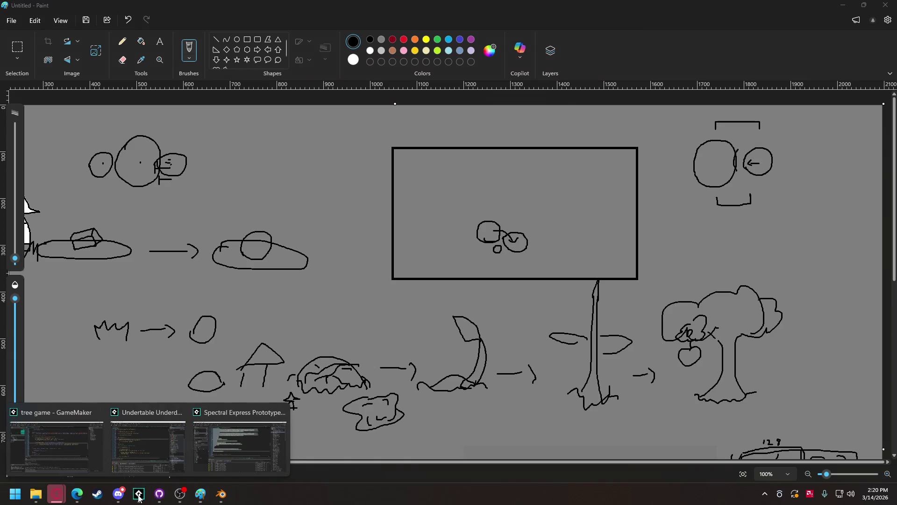
click(56, 446)
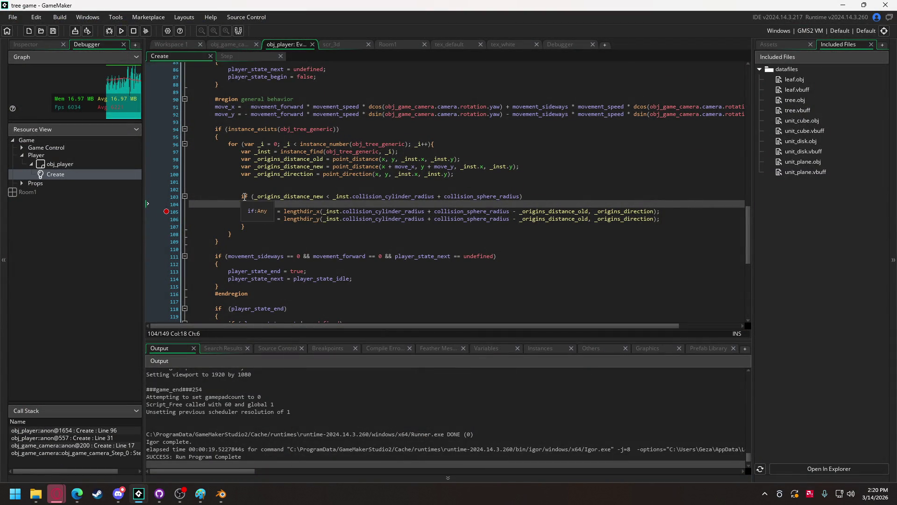
Step: On line 103, change 'if' to 'while' and rename _origins_distance_new to _origins_distance_old
click(244, 197)
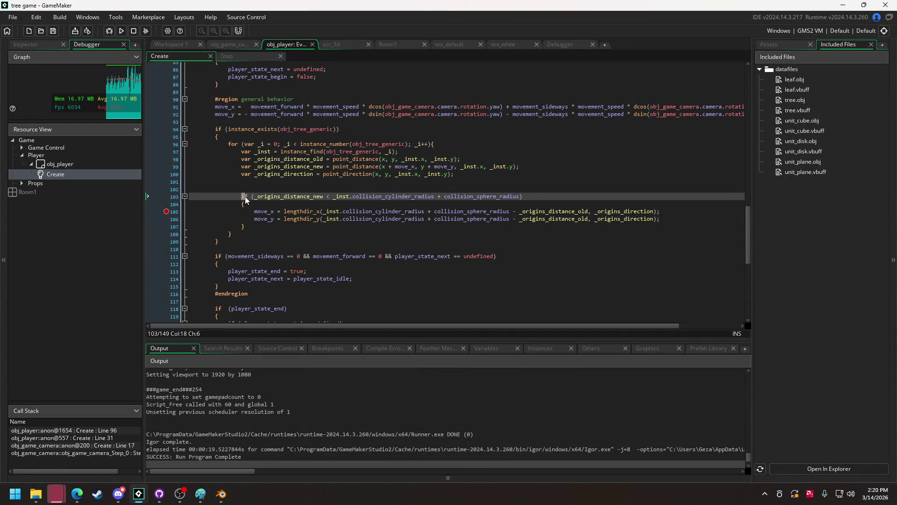
text(wh)
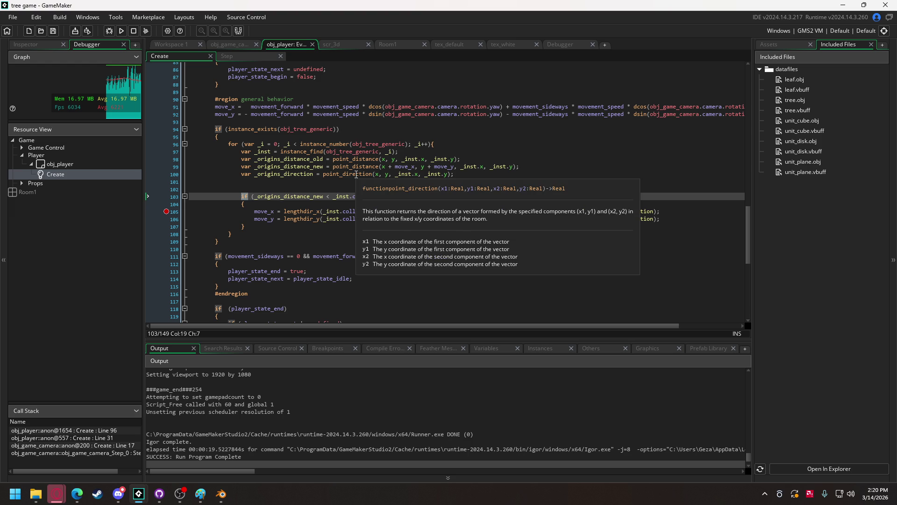
text(ile)
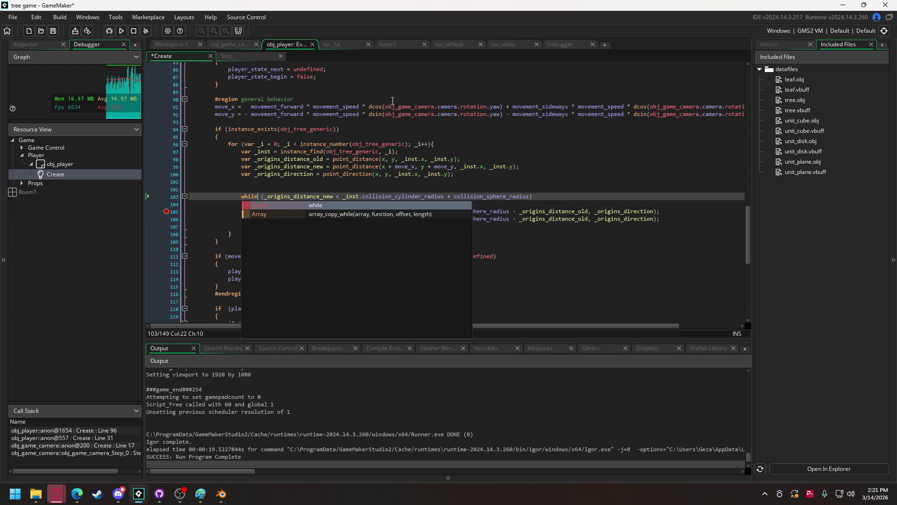
click(299, 188)
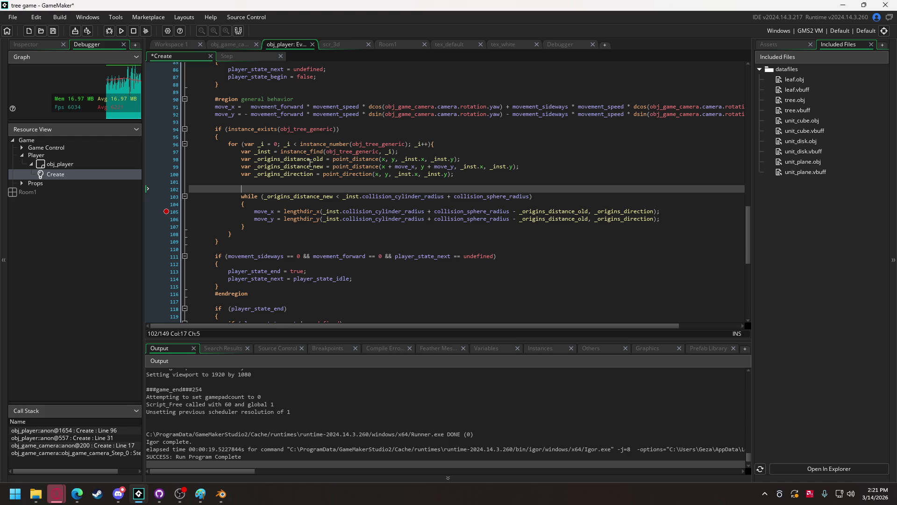
click(310, 167)
click(313, 157)
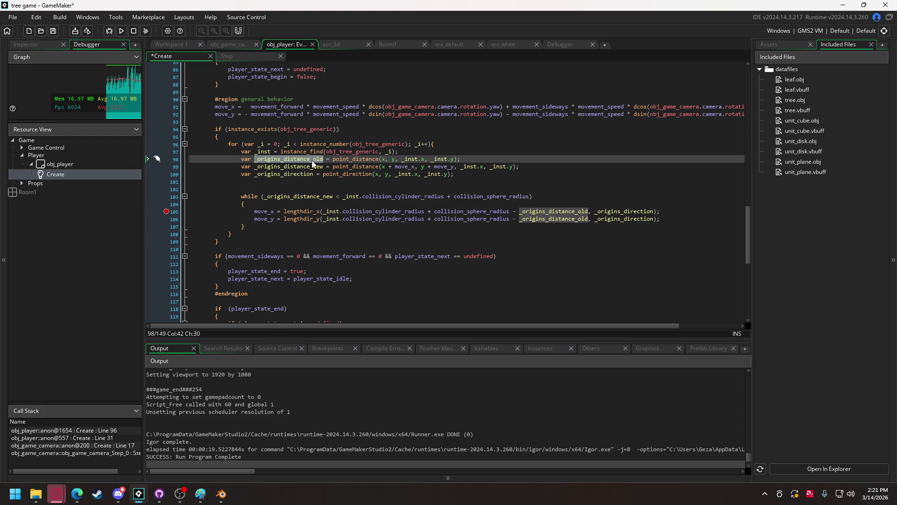
click(320, 196)
key(Delete)
key(Delete)
key(Delete)
text(old)
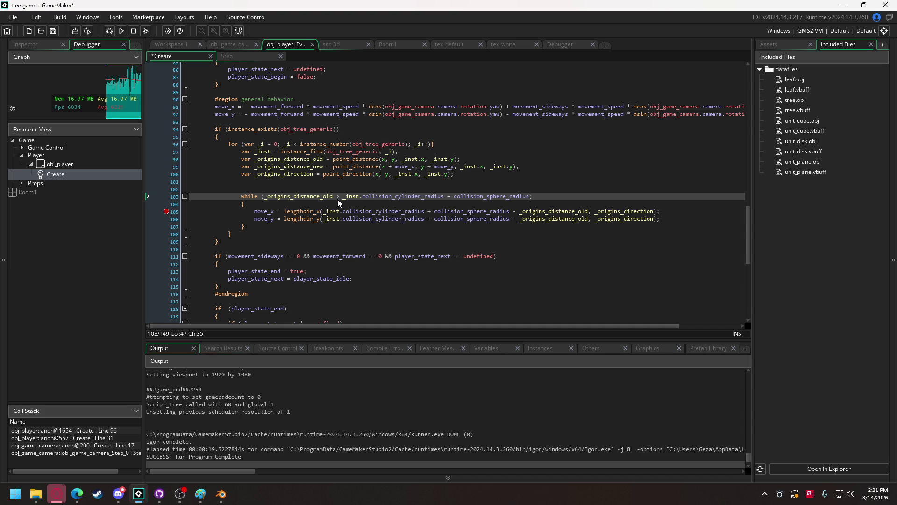
Step: Append '+ 1' after _origins_distance_old in the while condition on line 103
key(Left)
key(Left)
mouse_move(285, 212)
mouse_move(418, 254)
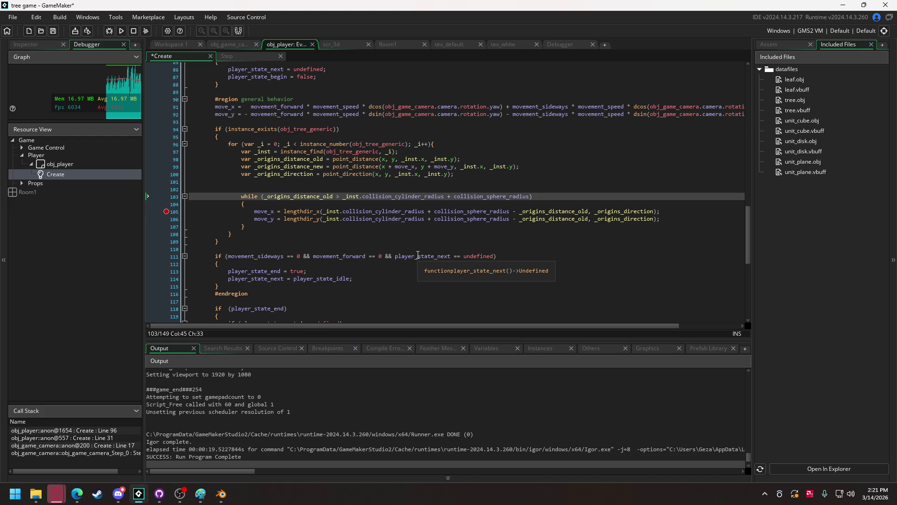
text(+ 1)
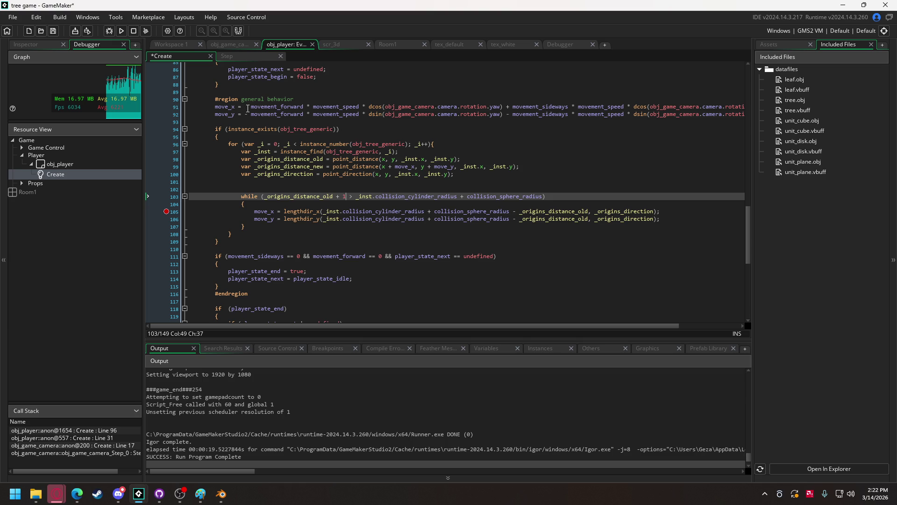
Step: Try pasting the line 91–92 movement formulas over lines 105–106, undoing the failed pastes
drag(243, 107, 748, 117)
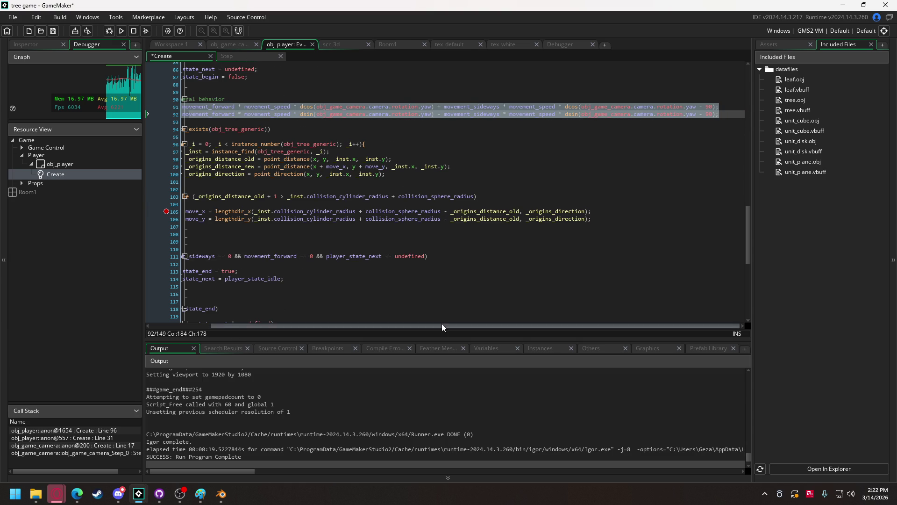
drag(442, 324, 306, 321)
click(285, 212)
drag(285, 211, 658, 219)
key(ctrl+v)
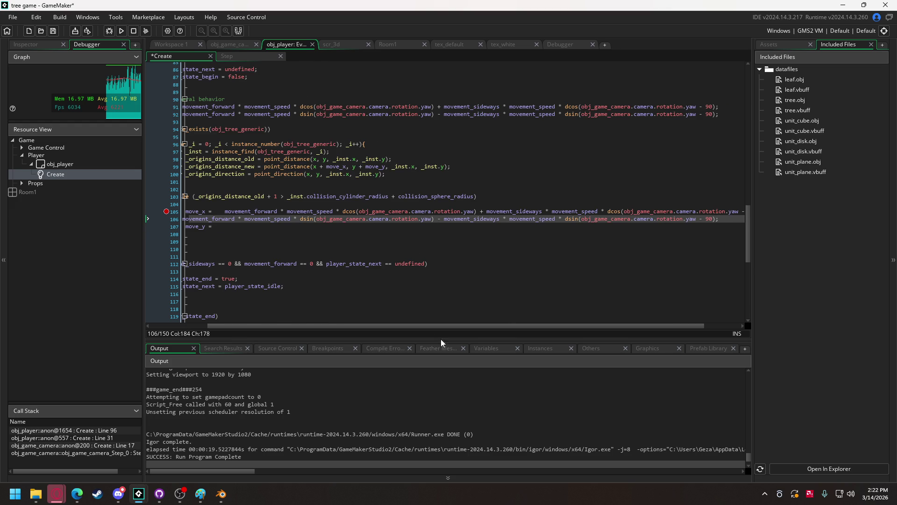
key(ctrl+z)
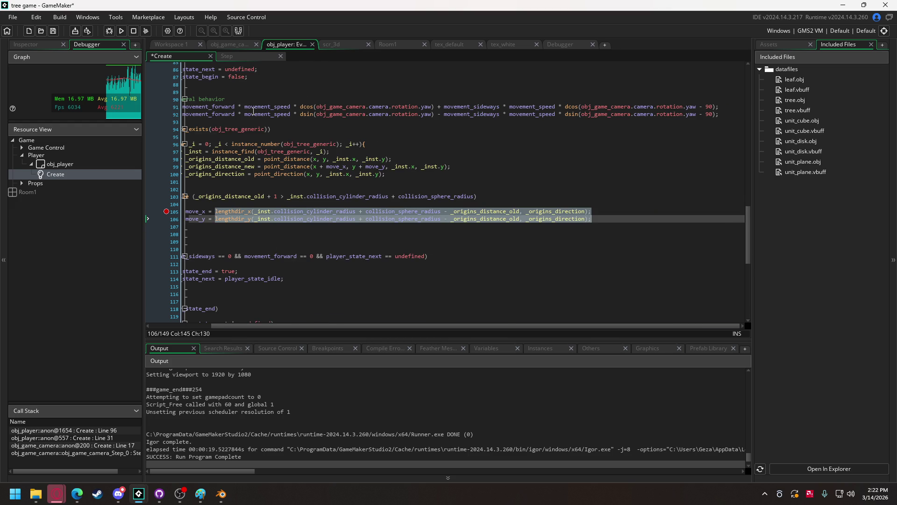
drag(279, 324, 239, 324)
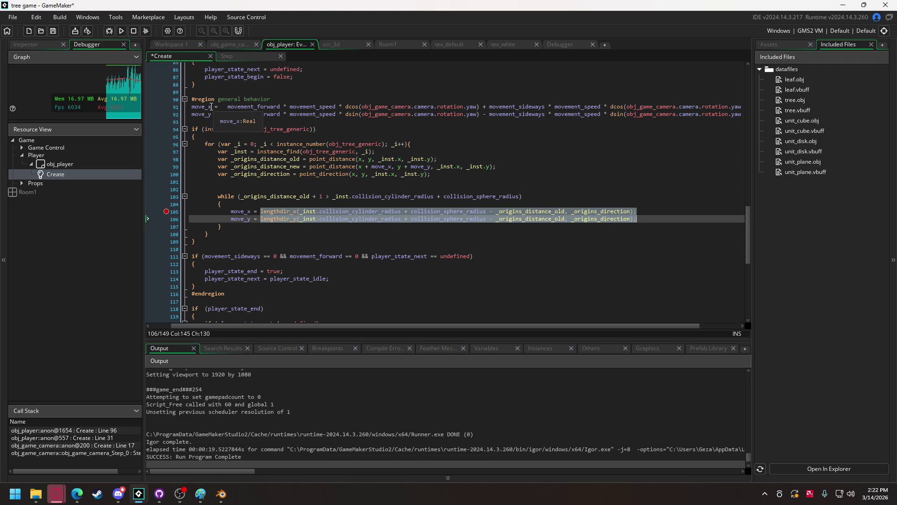
mouse_move(192, 106)
mouse_down()
mouse_move(709, 122)
mouse_move(169, 107)
mouse_move(699, 127)
mouse_move(728, 115)
mouse_up()
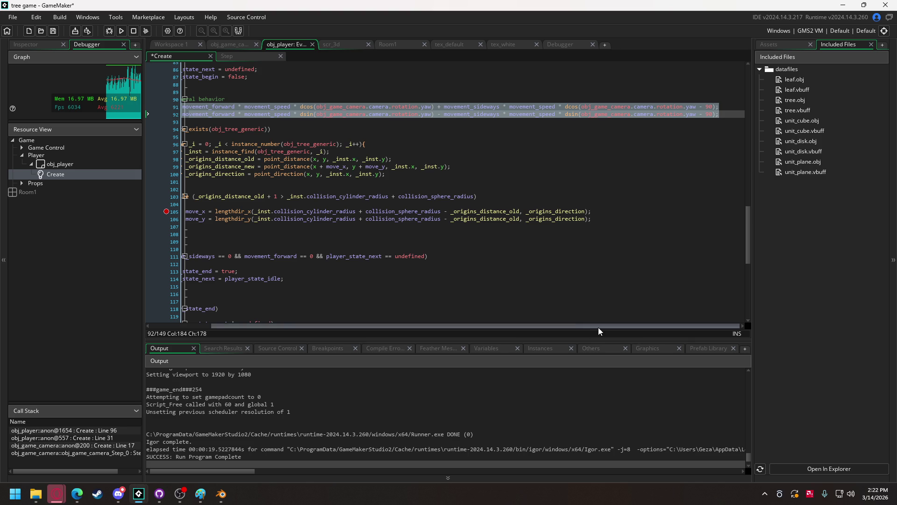
drag(598, 326, 427, 323)
mouse_move(662, 220)
mouse_down()
mouse_move(262, 198)
mouse_move(259, 211)
mouse_up()
key(ctrl+v)
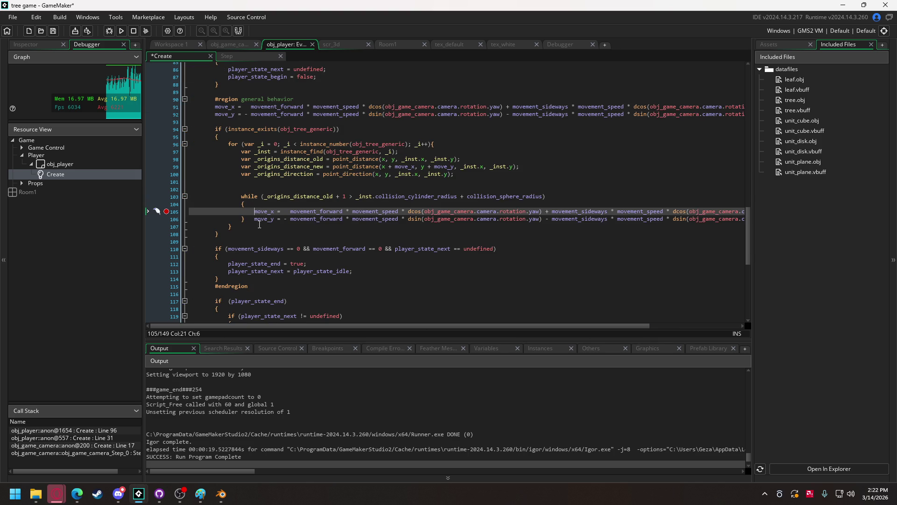
key(ctrl+z)
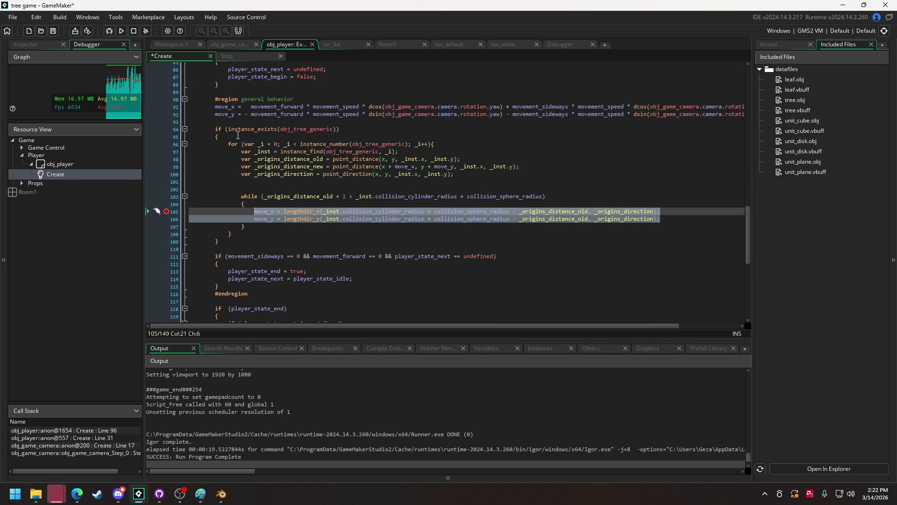
Step: Replace lengthdir lines 105–106 with the full move_x/move_y formulas and align move_y's indent
click(216, 107)
drag(216, 109, 214, 122)
key(ctrl+c)
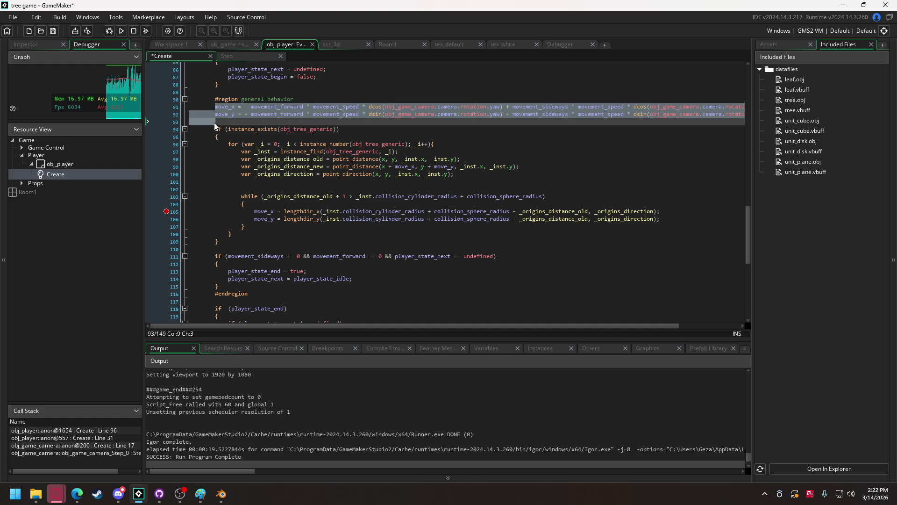
mouse_move(254, 211)
mouse_down()
mouse_move(659, 219)
mouse_move(482, 222)
mouse_up()
key(ctrl+v)
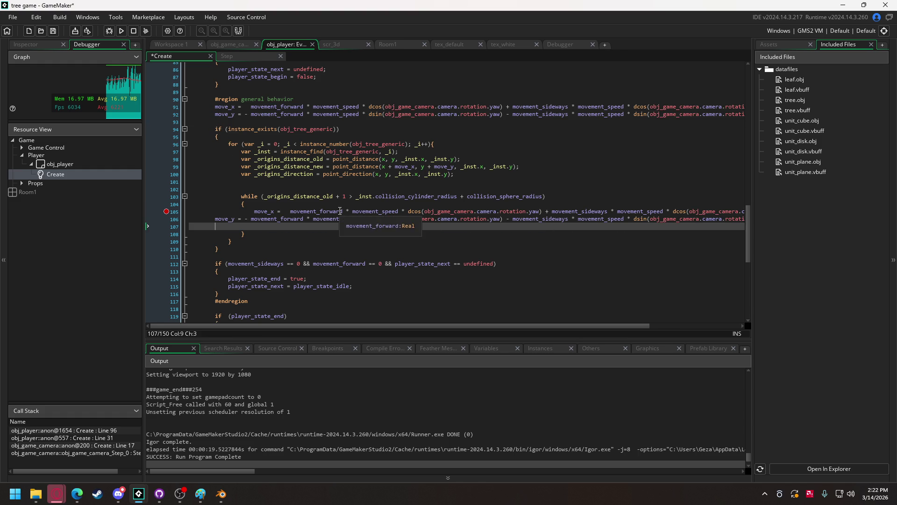
key(BackSpace)
key(BackSpace)
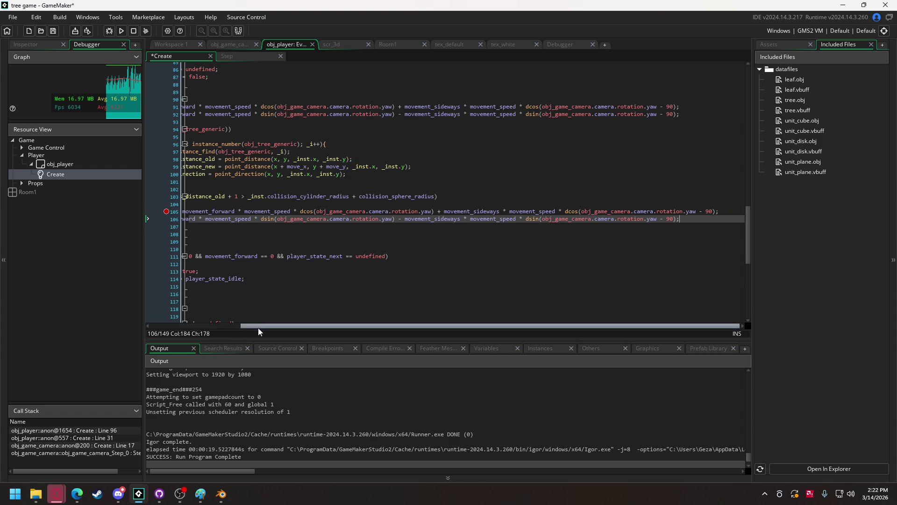
drag(259, 327, 181, 327)
click(202, 220)
key(Tab)
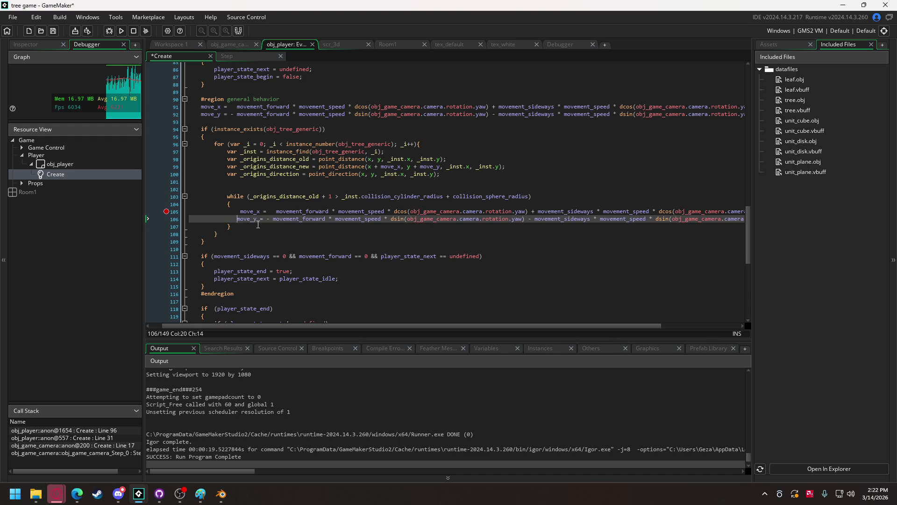
key(Return)
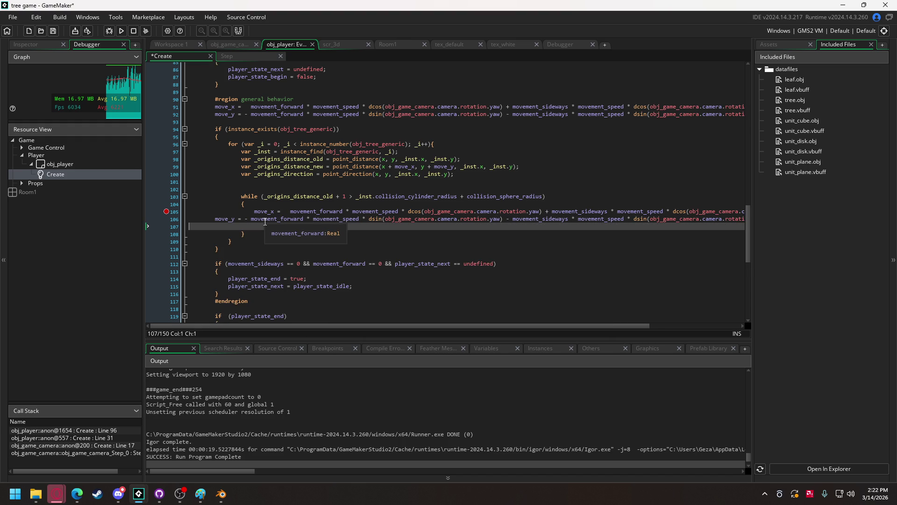
key(BackSpace)
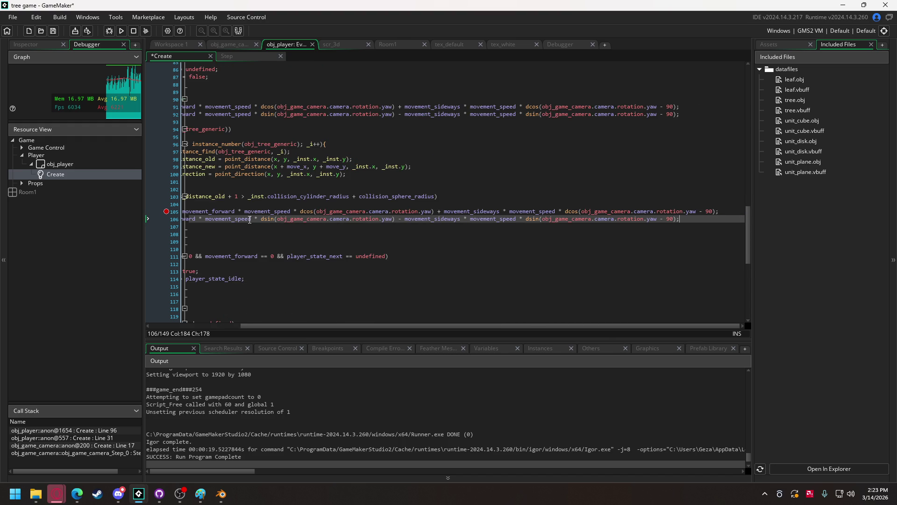
drag(273, 327, 183, 327)
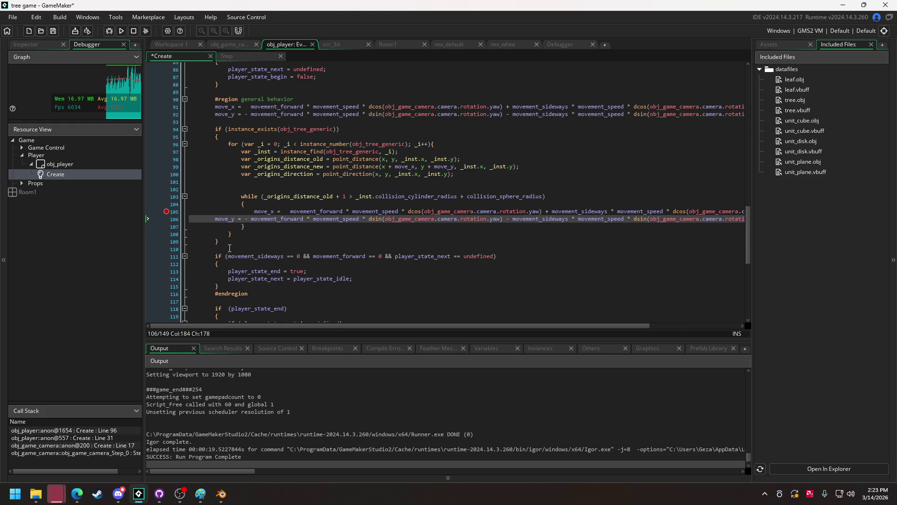
click(215, 217)
key(Tab)
key(Tab)
key(Tab)
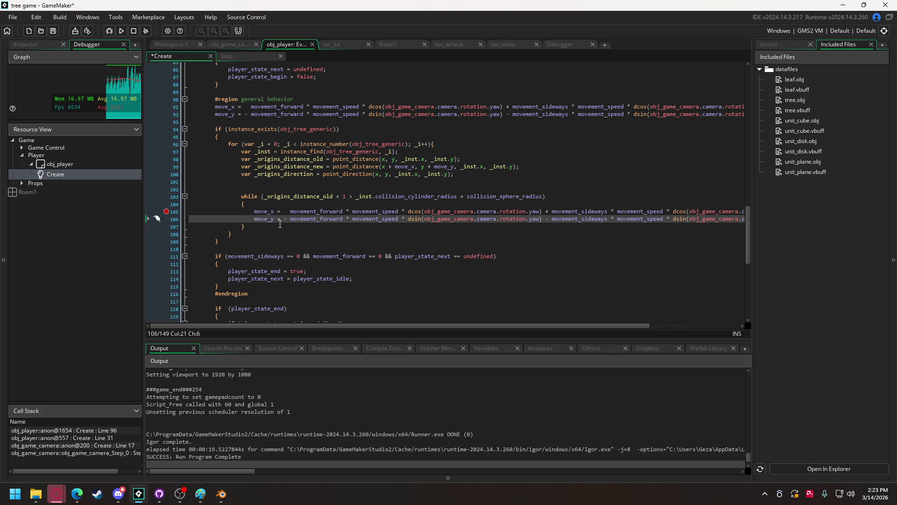
Step: Find where movement_speed is used and select it on both loop step lines for replacement
click(280, 224)
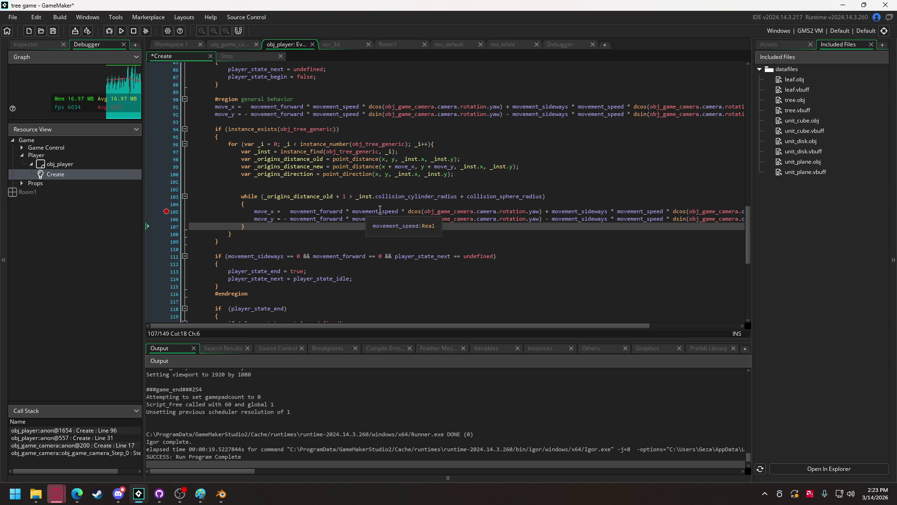
double_click(396, 211)
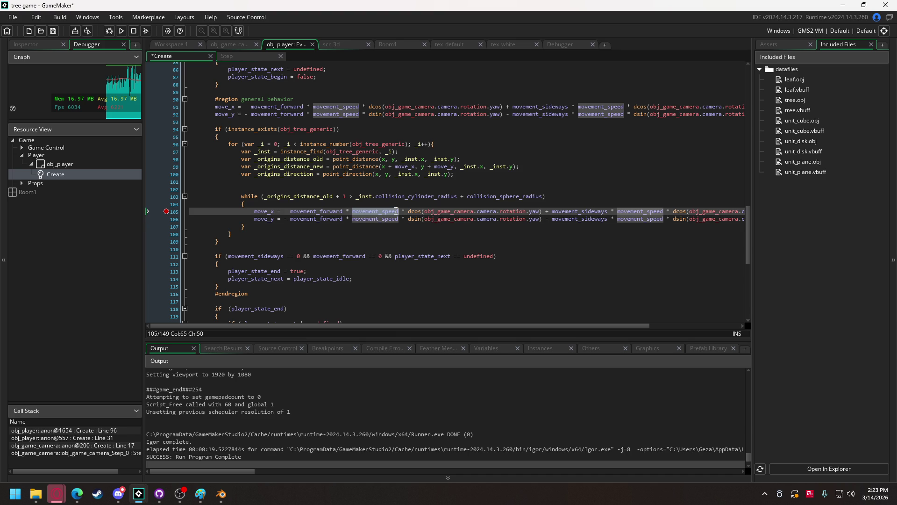
drag(749, 252, 752, 140)
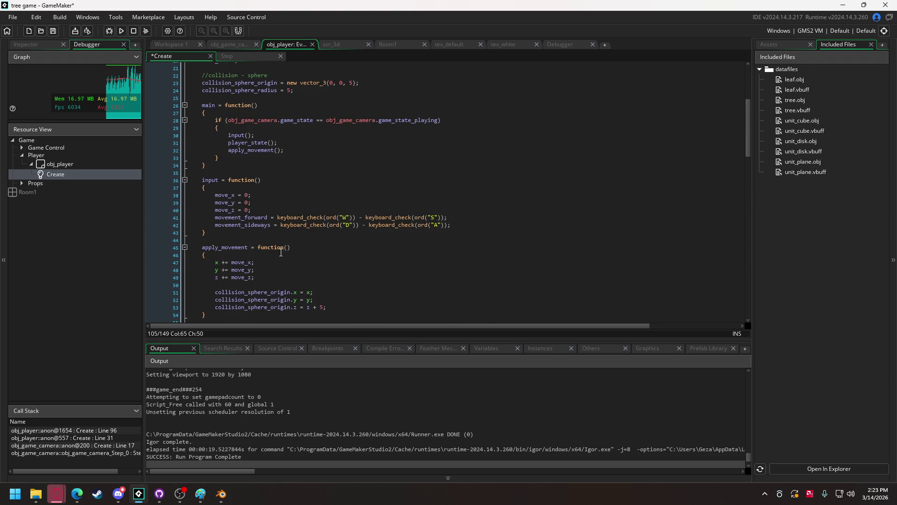
scroll(281, 253, up, 4)
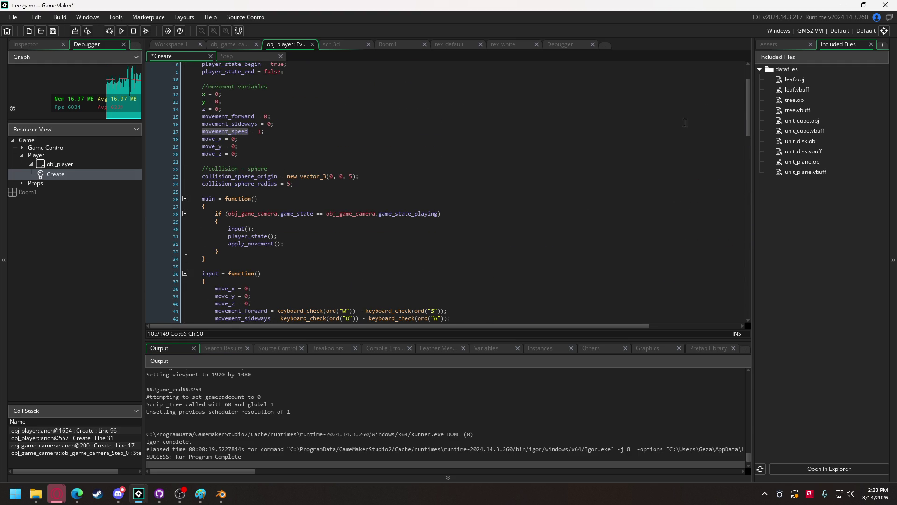
drag(749, 114, 739, 244)
click(353, 225)
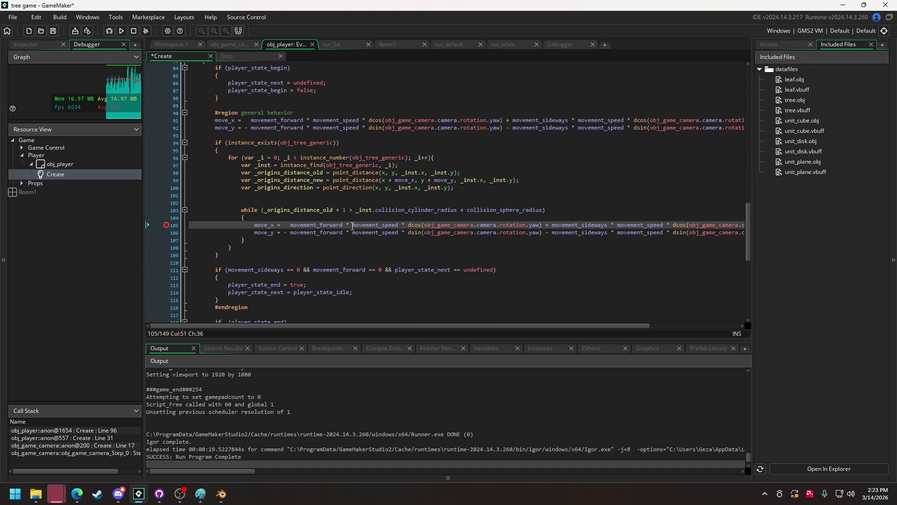
drag(353, 233, 399, 233)
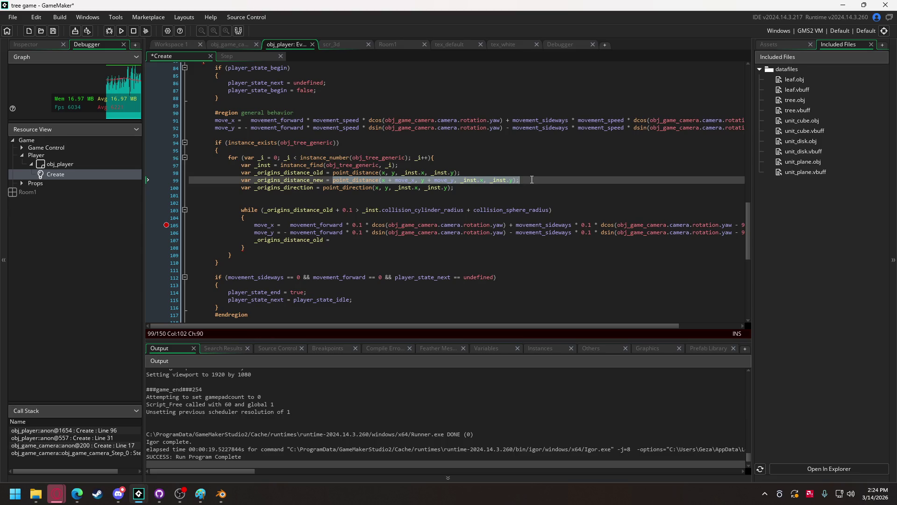
Step: Paste point_distance after '_origins_distance_old =', add move_x = 0 and move_y = 0 resets, and change both steps to +=
click(376, 241)
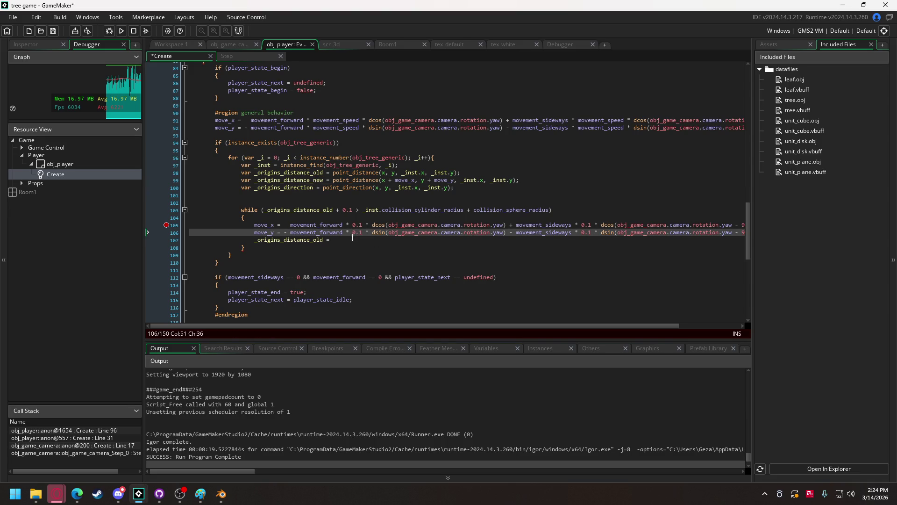
text(point_distance(x + move_x, y + move_y, _inst.x, _inst.y);)
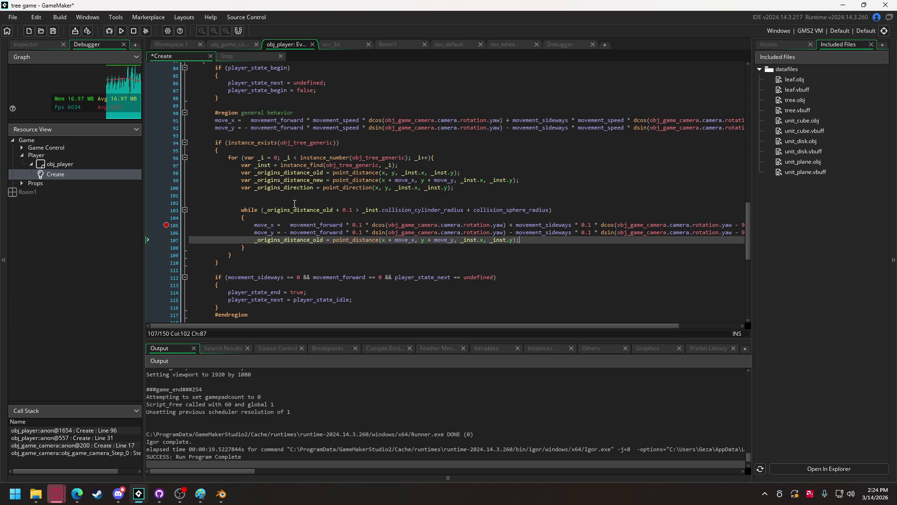
click(293, 204)
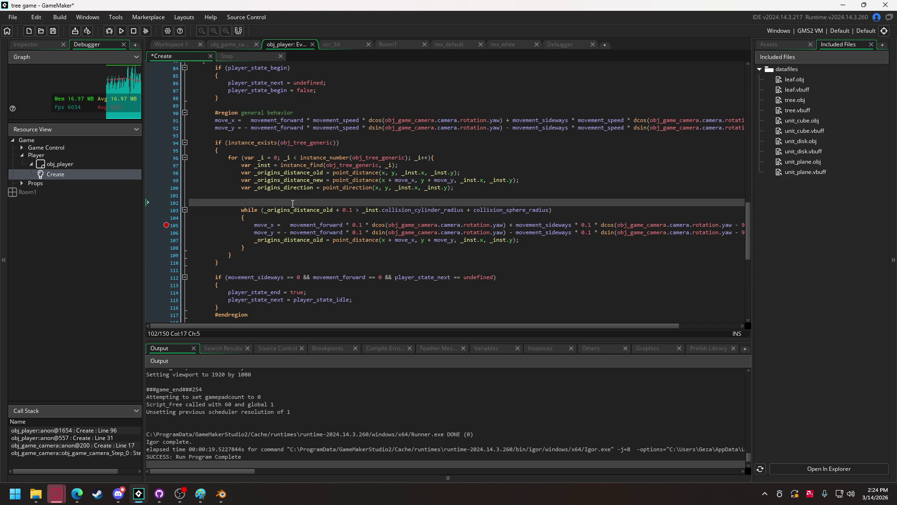
text(mo)
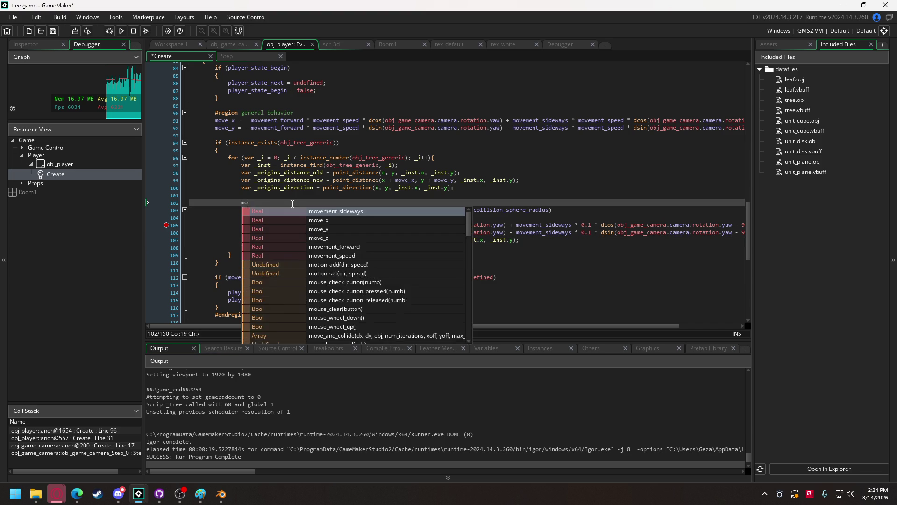
text(ve_x = 0;)
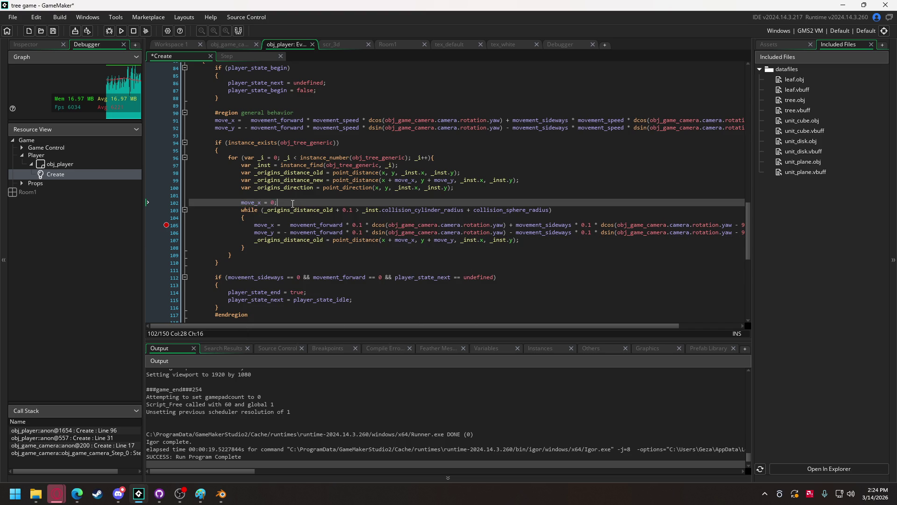
key(Return)
text(ove_y = 0)
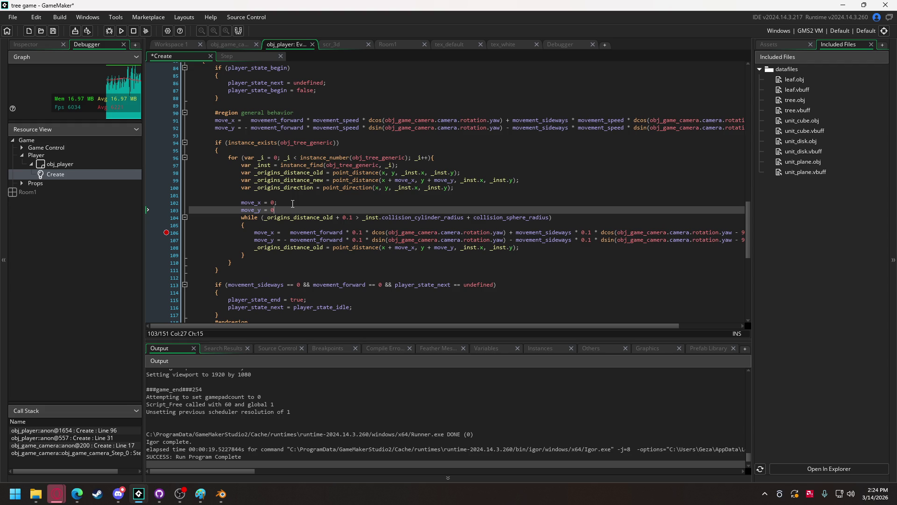
click(278, 240)
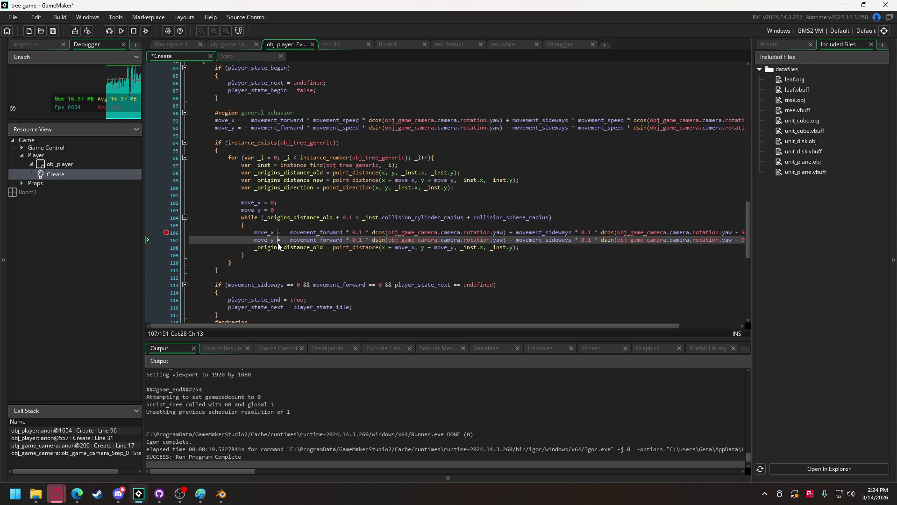
text(+)
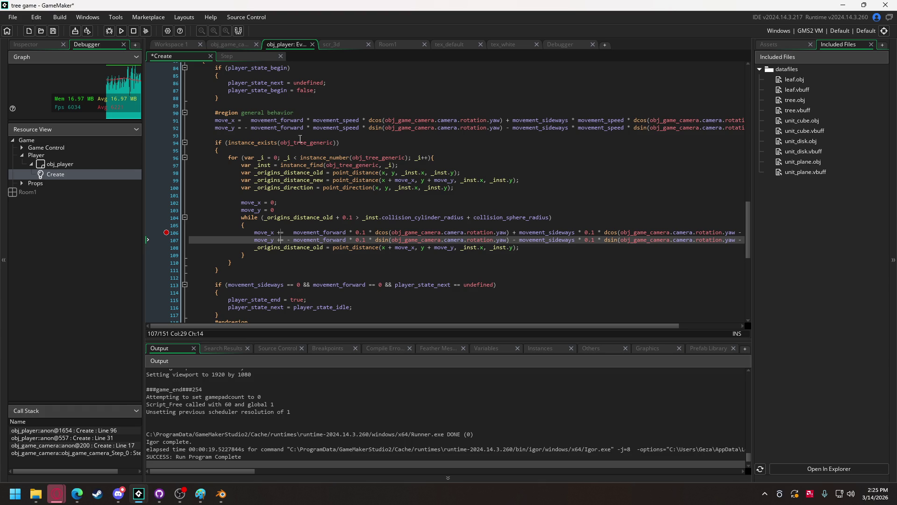
click(123, 31)
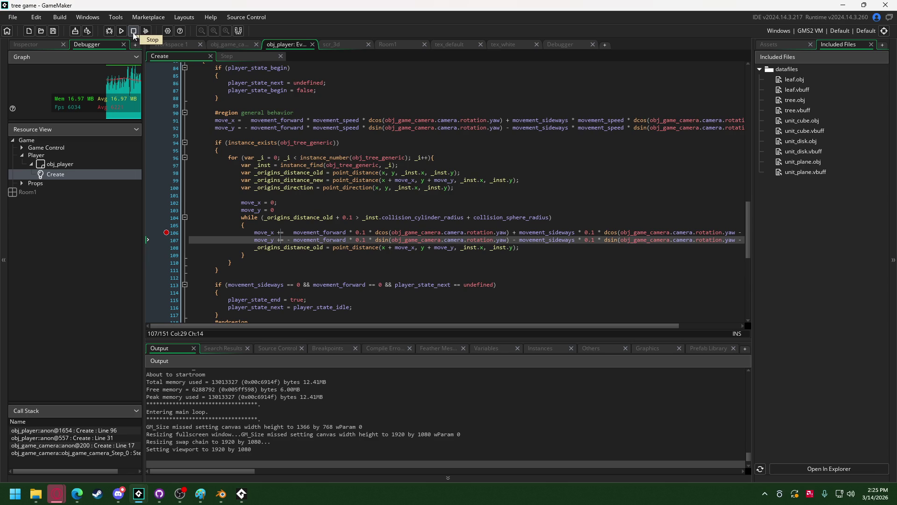
click(134, 34)
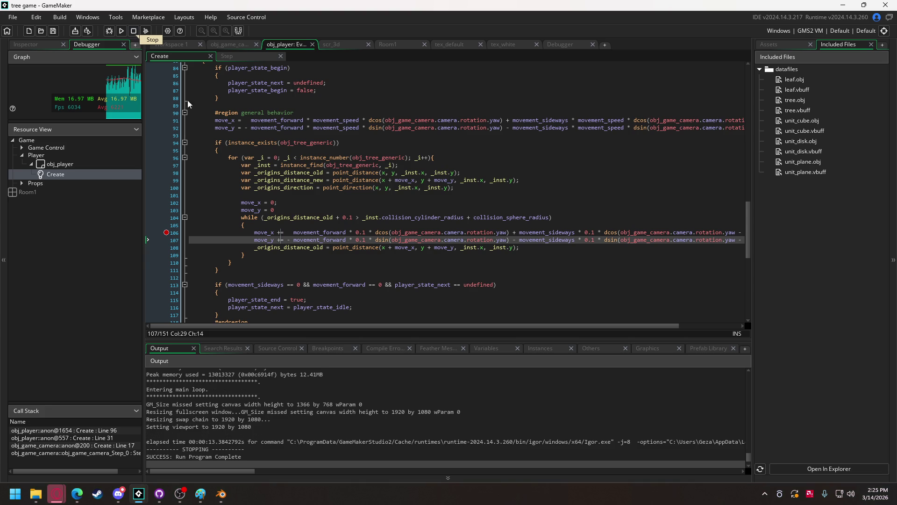
click(565, 215)
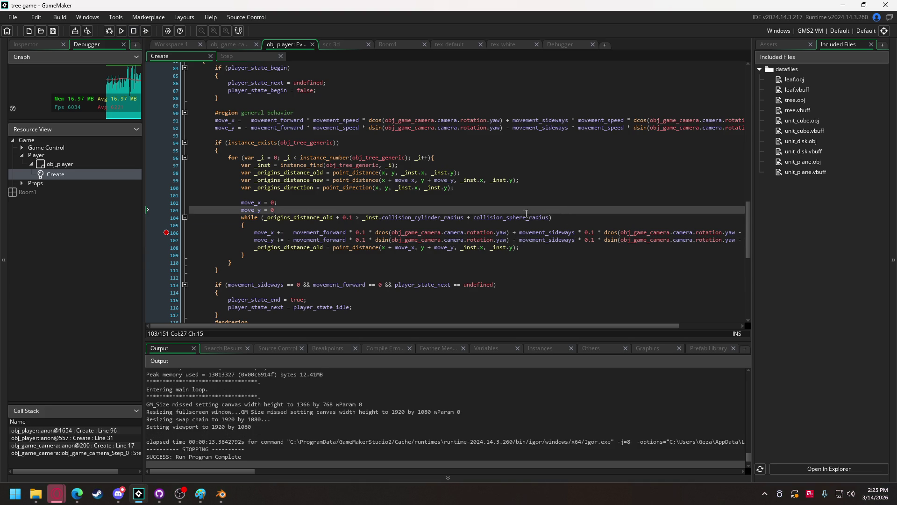
Step: Duplicate the while line as an 'if' that uses '<' without the + 0.1 margin
mouse_move(557, 218)
mouse_down()
mouse_move(293, 226)
mouse_move(242, 217)
mouse_up()
key(End)
key(ctrl+d)
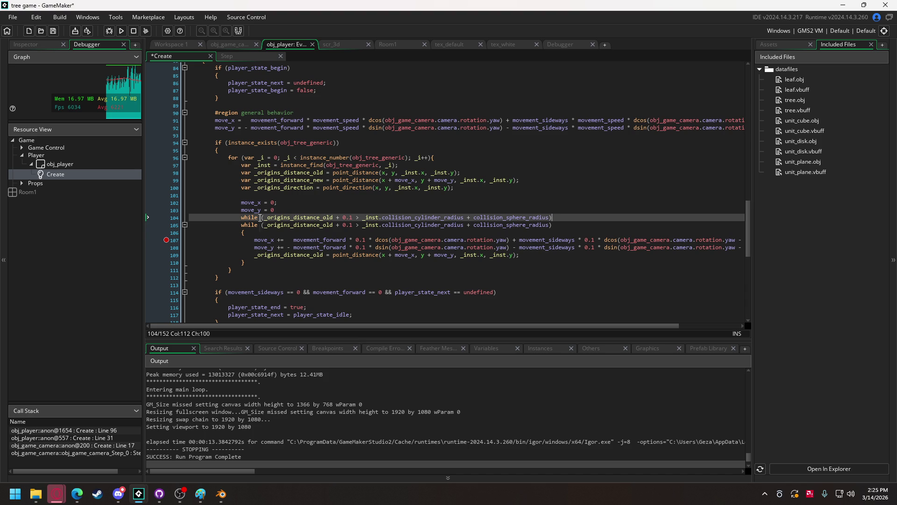
double_click(250, 218)
text(if)
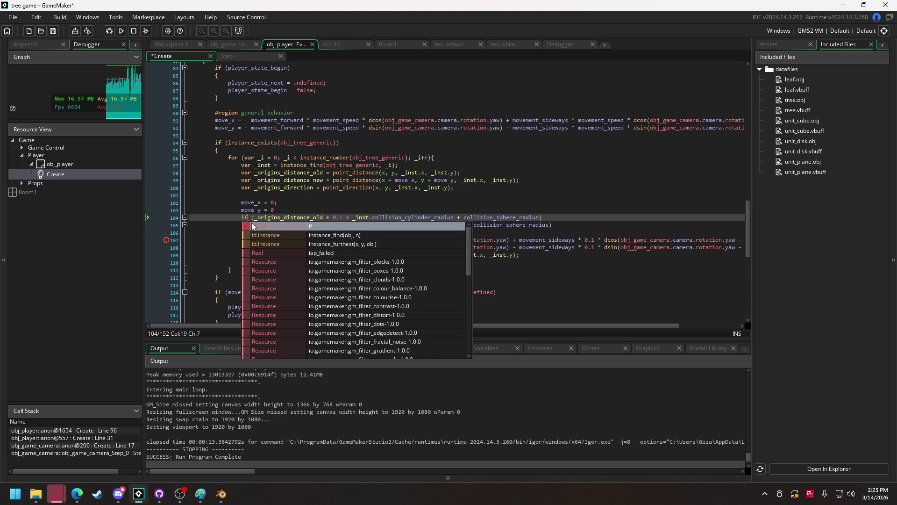
click(347, 219)
text(<)
key(BackSpace)
key(BackSpace)
key(BackSpace)
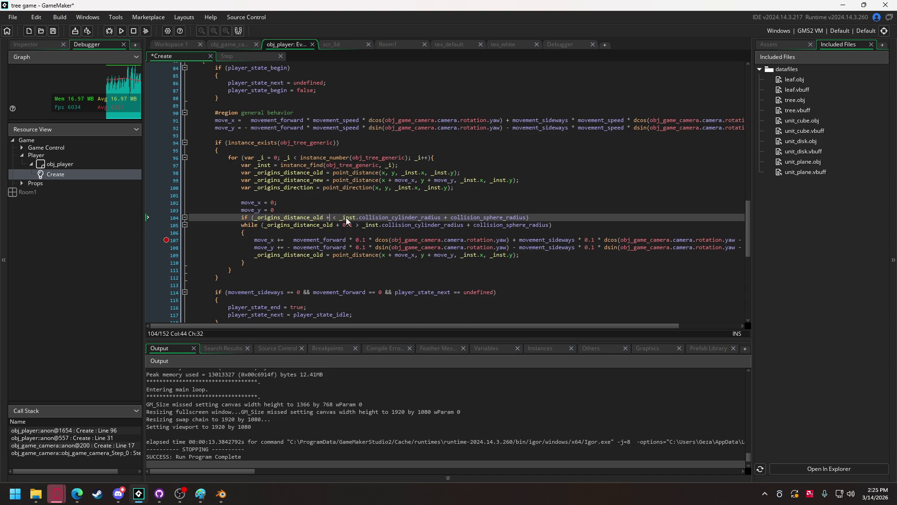
Step: Wrap the while loop in braces under the if and indent it inside the block
click(555, 215)
key(Return)
text({)
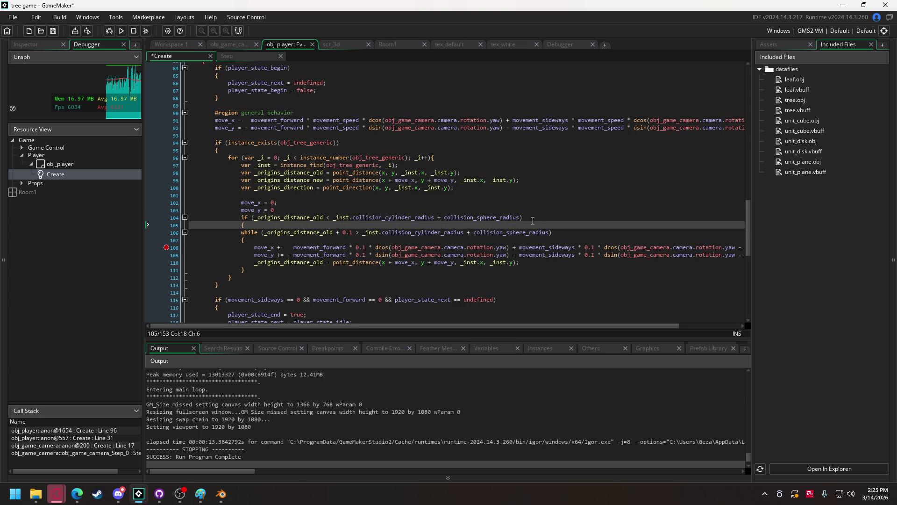
click(252, 277)
click(254, 273)
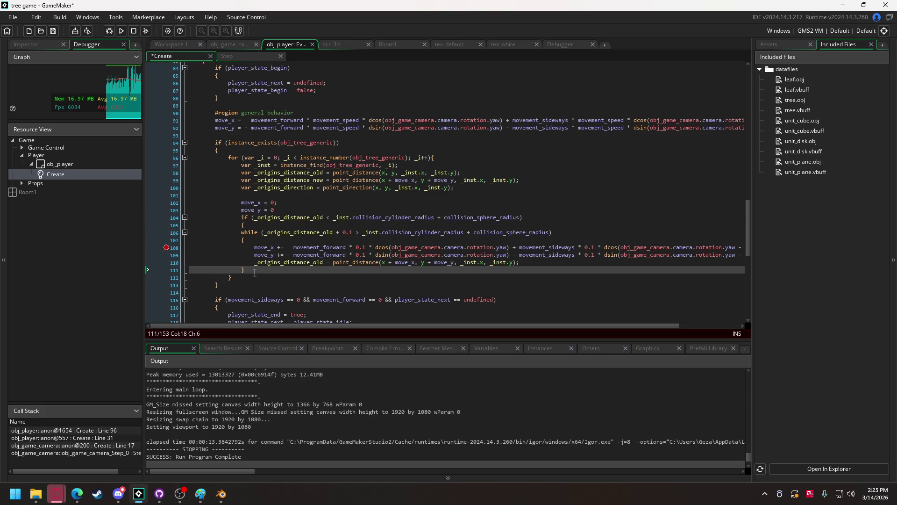
key(Return)
text(})
drag(255, 273, 242, 231)
key(Tab)
Step: Use _origins_distance_new in the if condition and run the game to test it
double_click(293, 182)
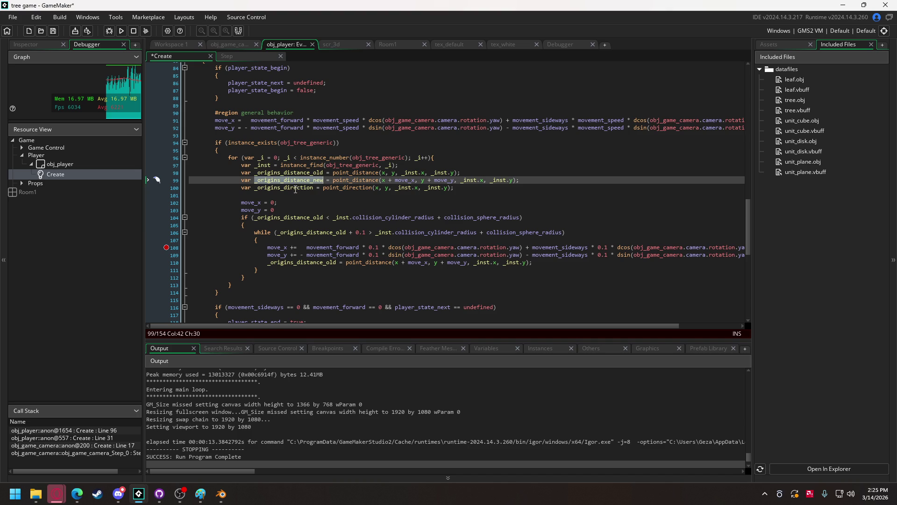
key(ctrl+c)
double_click(310, 218)
key(ctrl+v)
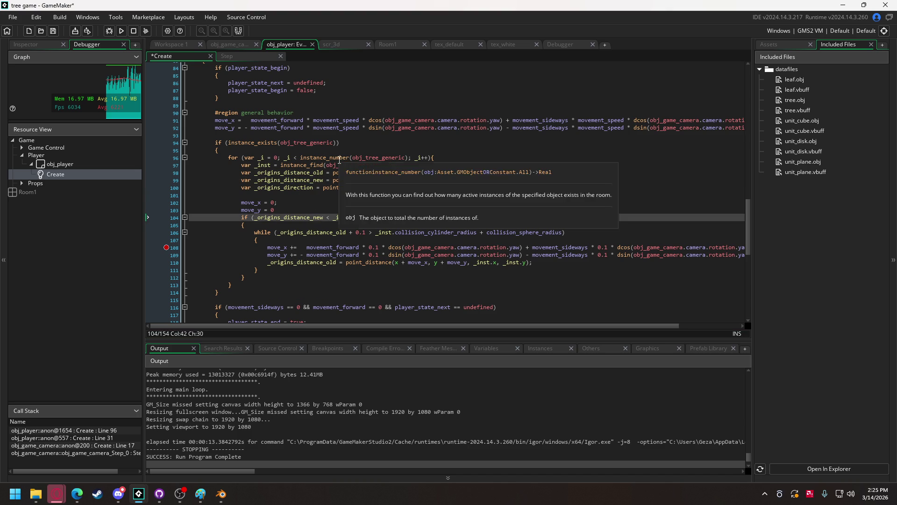
click(120, 32)
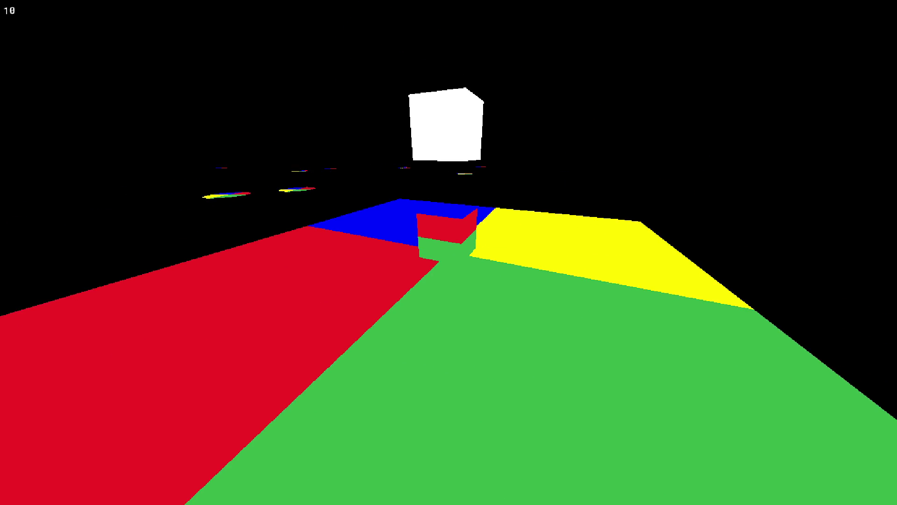
key(Escape)
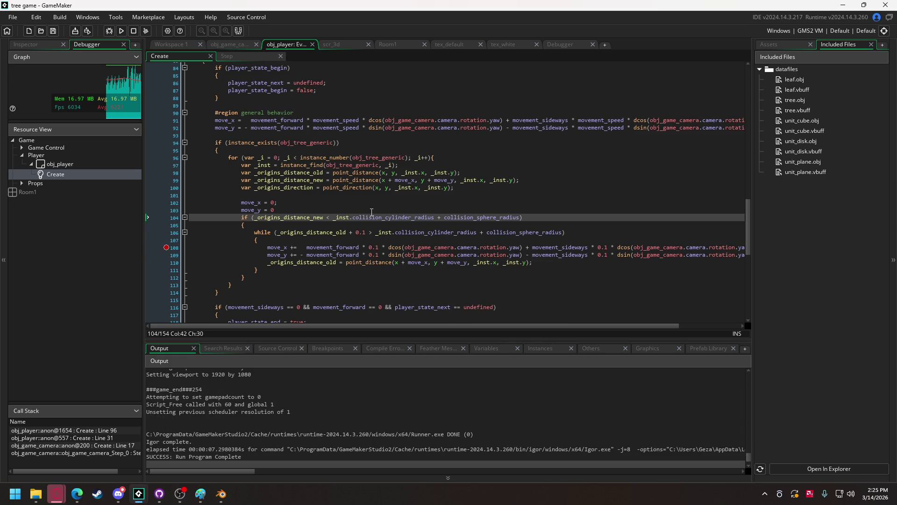
Step: Add ';' to move_y = 0, move both reset lines into the if braces ahead of the loop, and run
click(299, 211)
text(;)
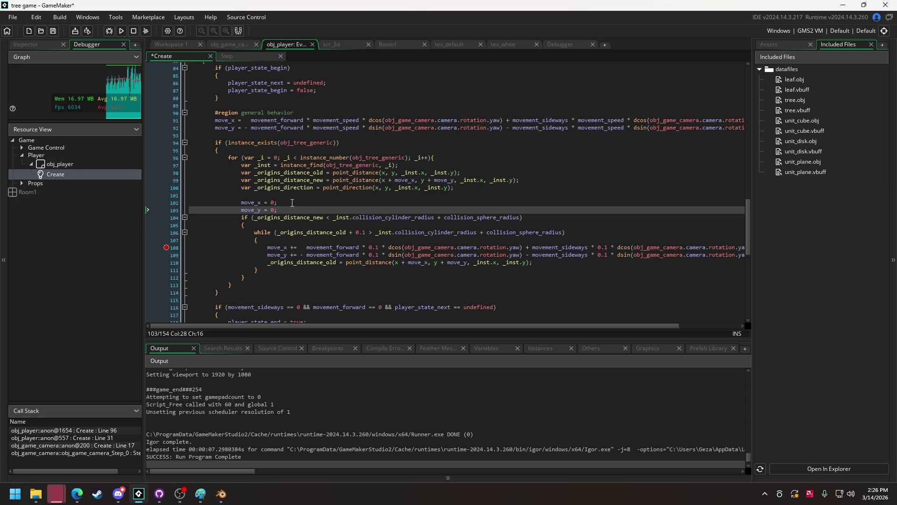
drag(242, 210, 244, 204)
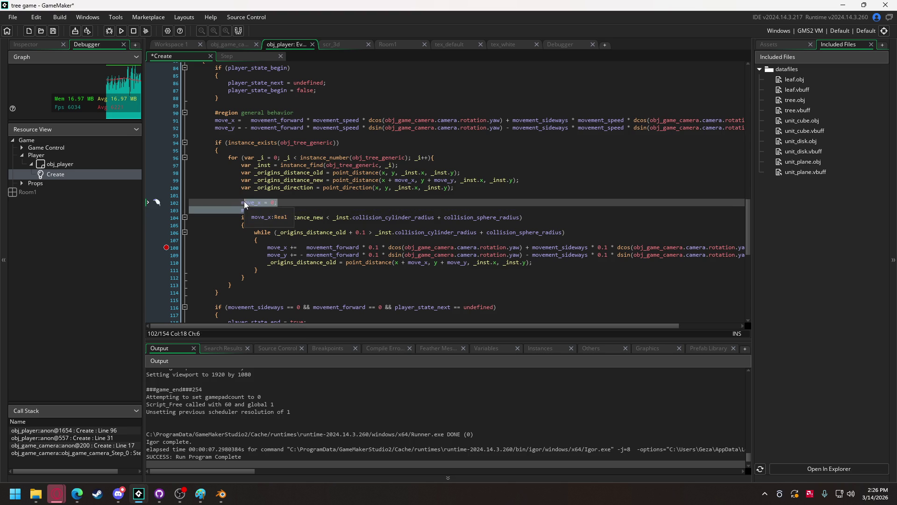
key(ctrl+x)
click(269, 217)
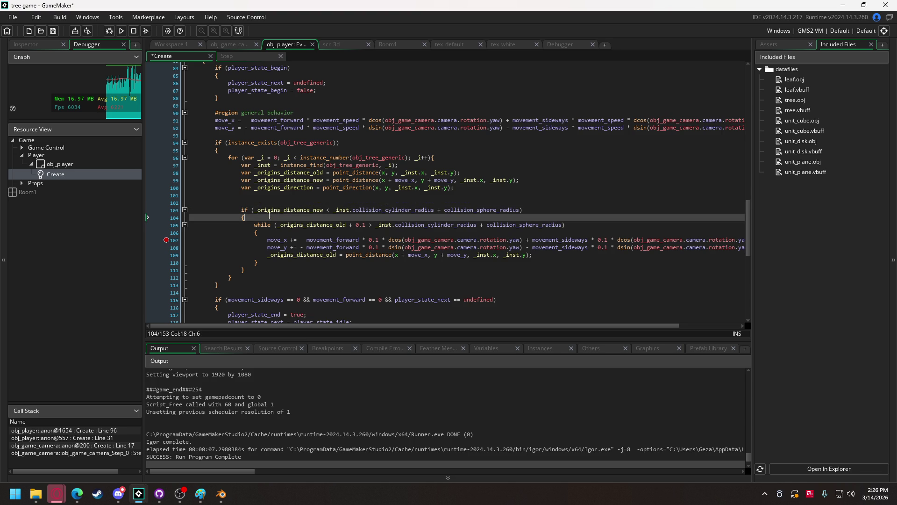
key(Return)
key(ctrl+v)
key(Home)
key(Tab)
click(134, 31)
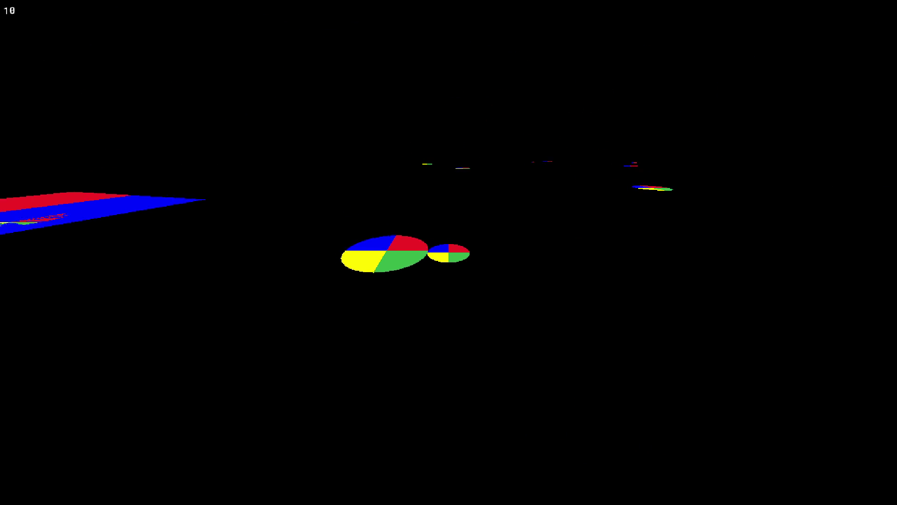
key(Escape)
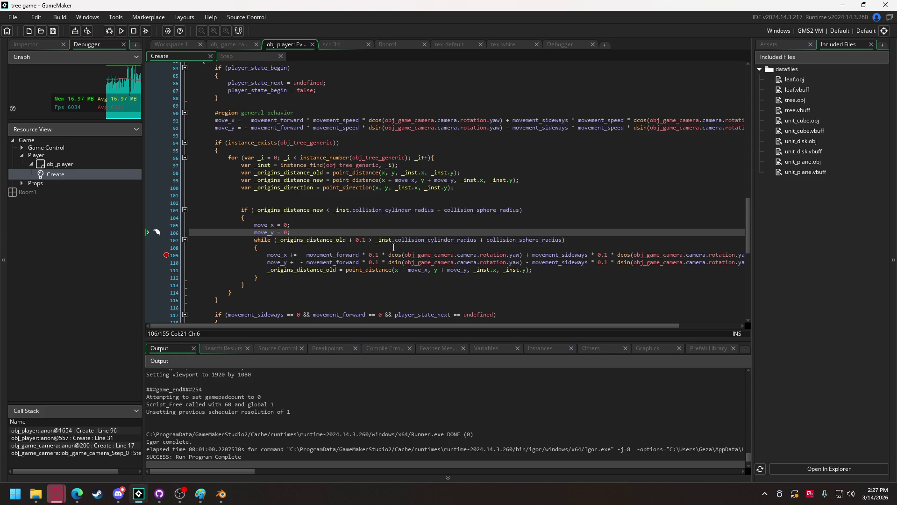
click(364, 239)
Step: Change the while margin from 0.1 to 0.2, test-run the game, close it, and delete the 2
double_click(365, 240)
text(2)
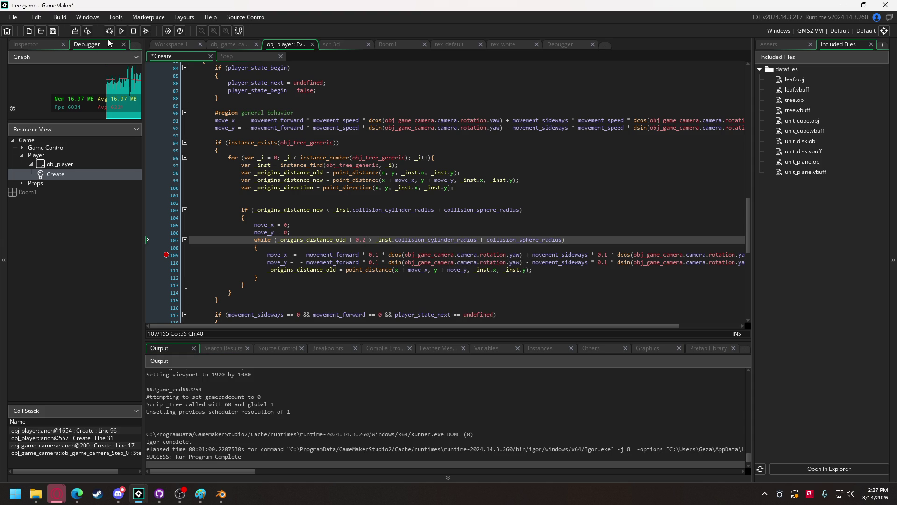
click(121, 31)
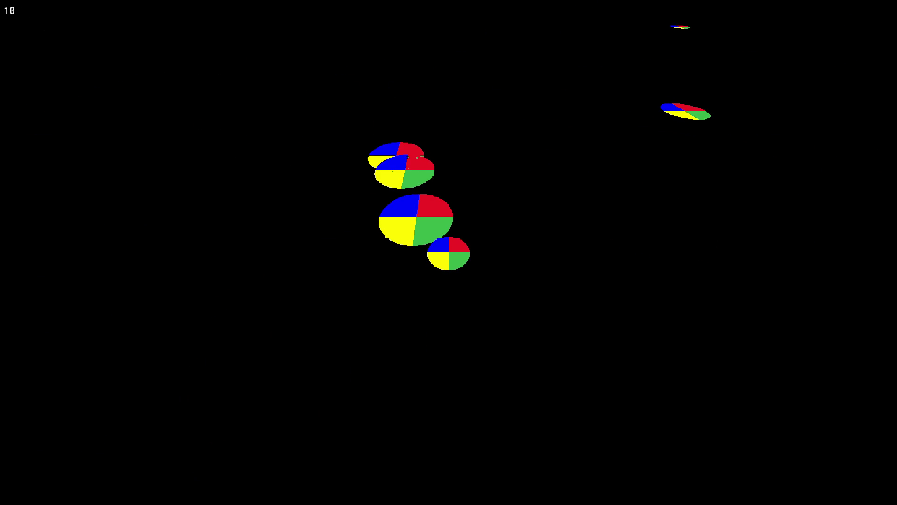
key(Escape)
key(BackSpace)
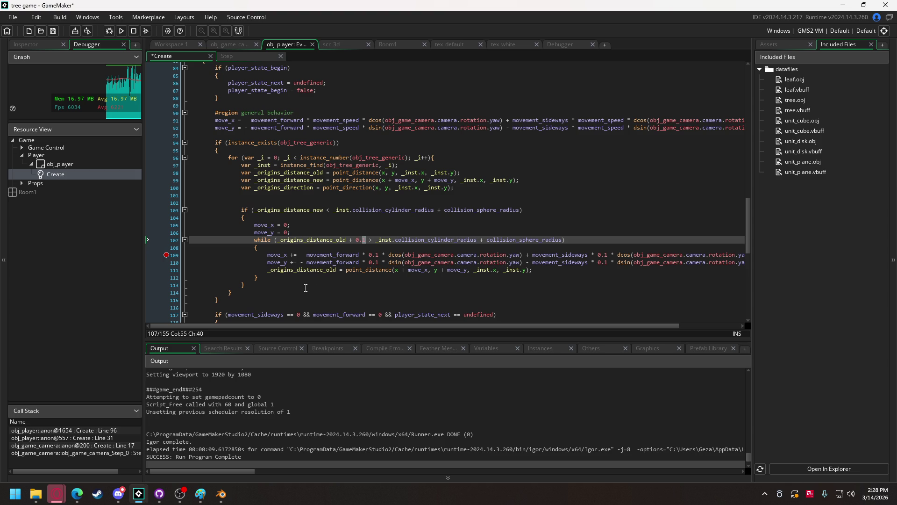
drag(382, 180, 455, 180)
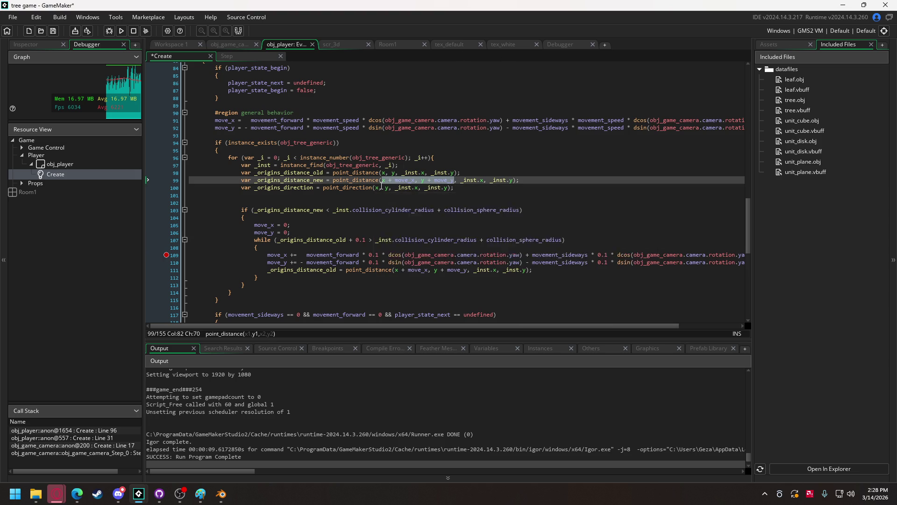
drag(376, 187, 389, 188)
key(ctrl+v)
double_click(284, 188)
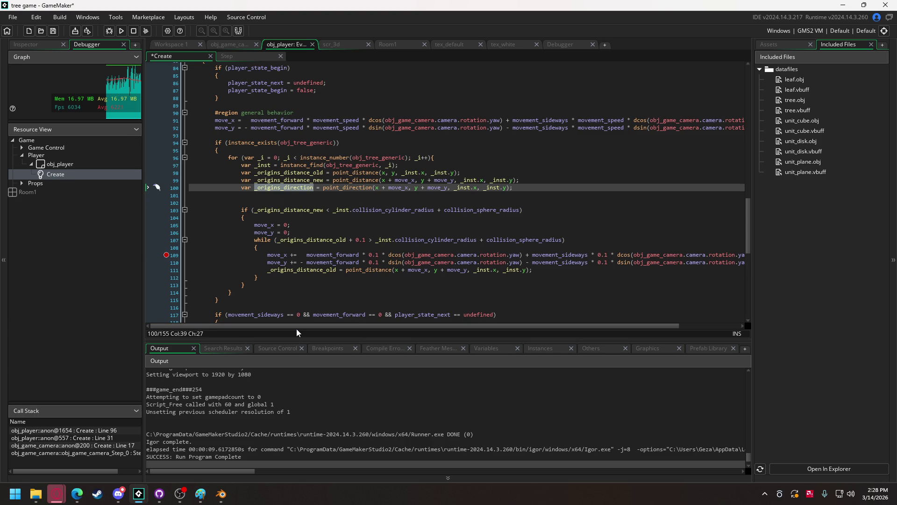
mouse_move(440, 326)
mouse_down()
mouse_move(548, 325)
mouse_move(408, 321)
mouse_up()
Step: Start a new line 'move_x = _inst.x + lengthdir_x(' inside the pushout if block
click(267, 218)
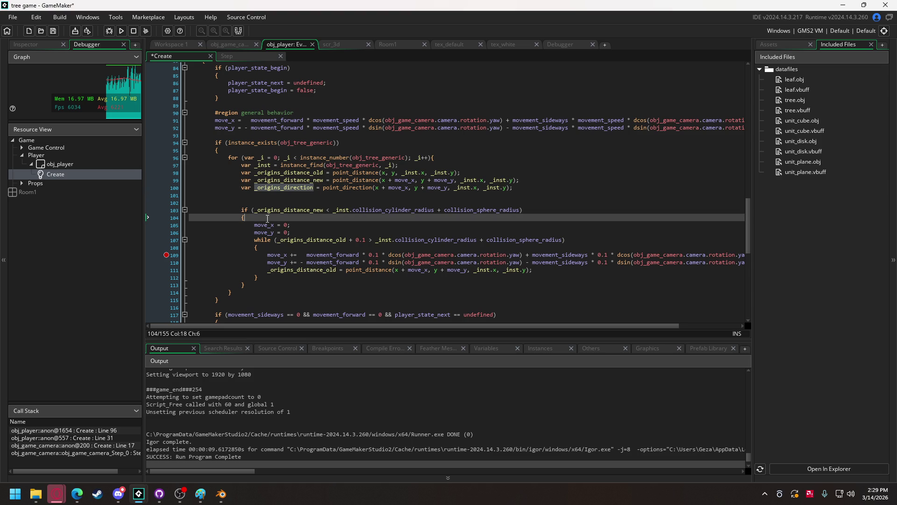
key(Return)
key(Return)
key(Up)
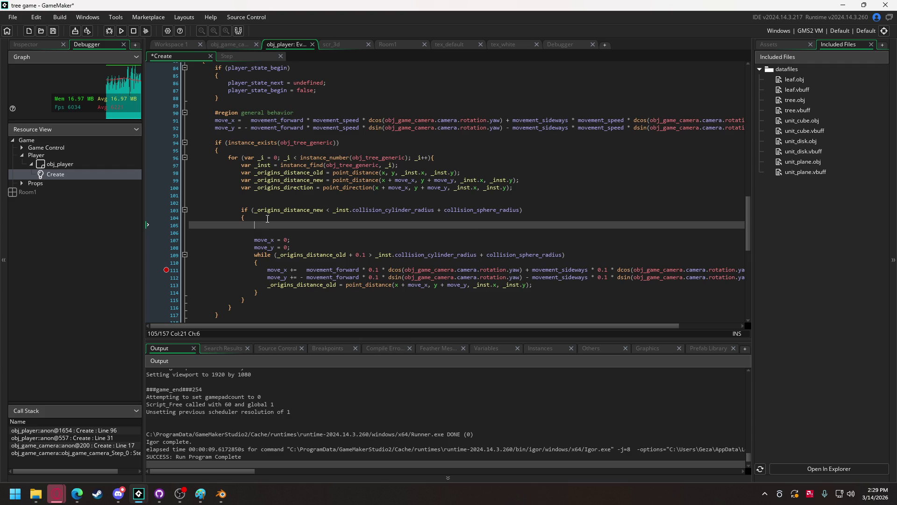
text(move_)
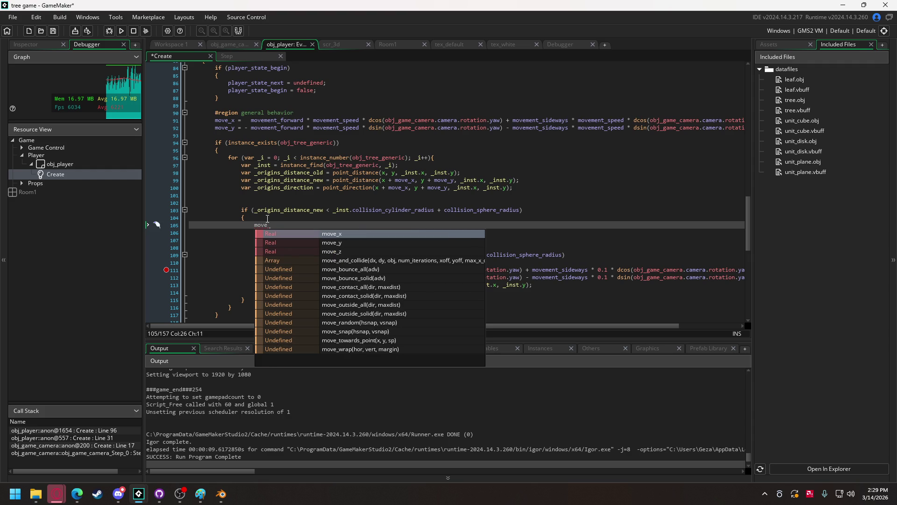
key(Return)
text(= )
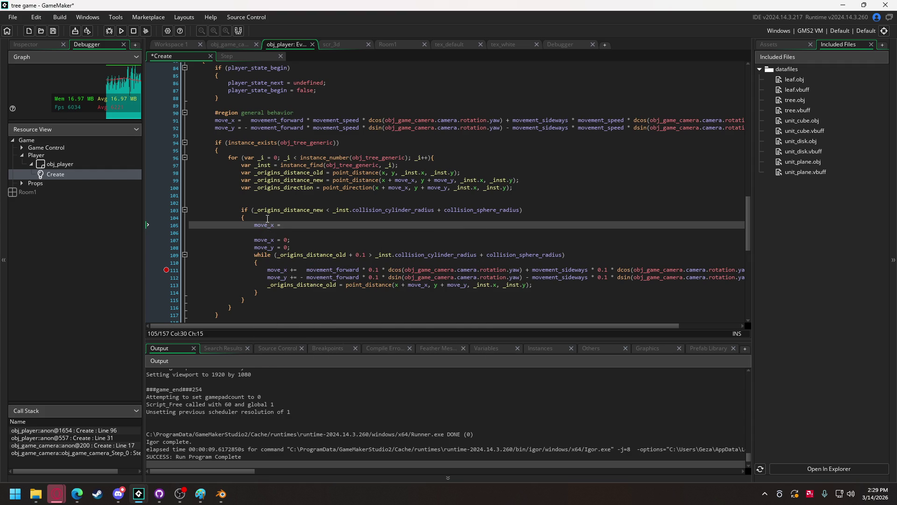
text(_inst)
text(.x)
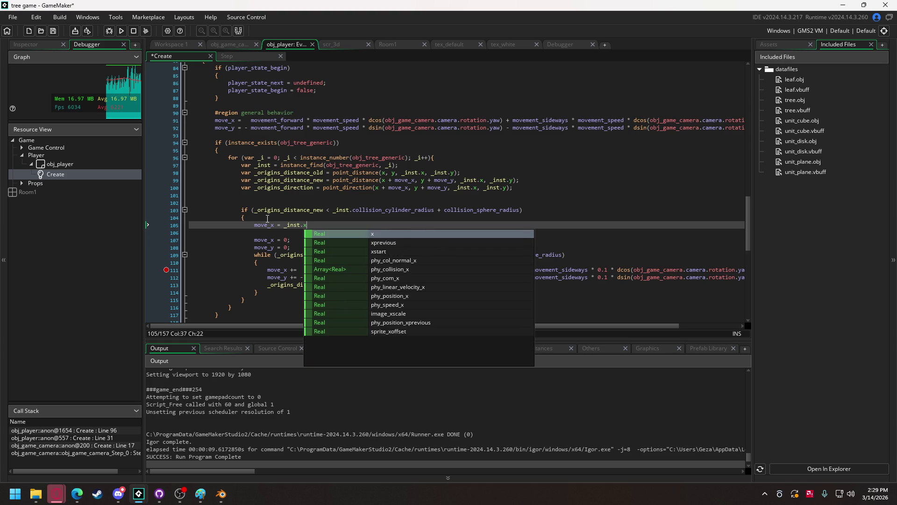
text( + )
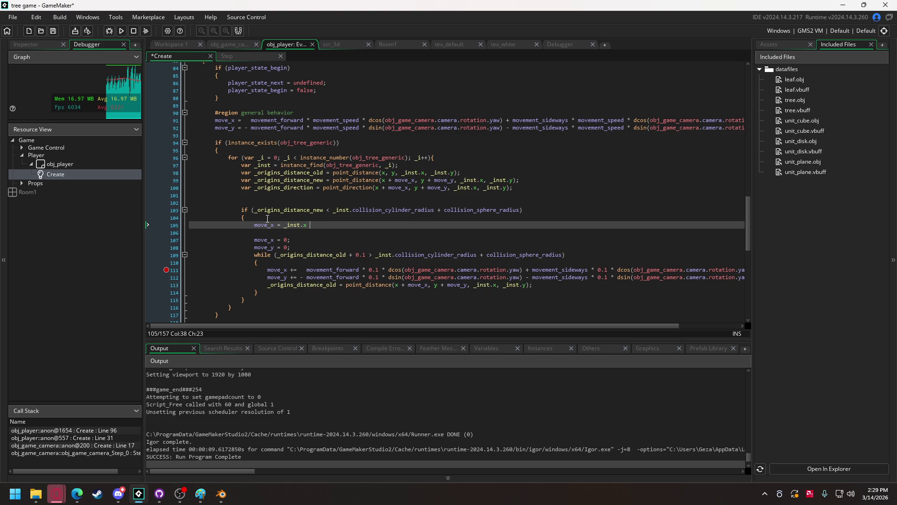
text(lengt)
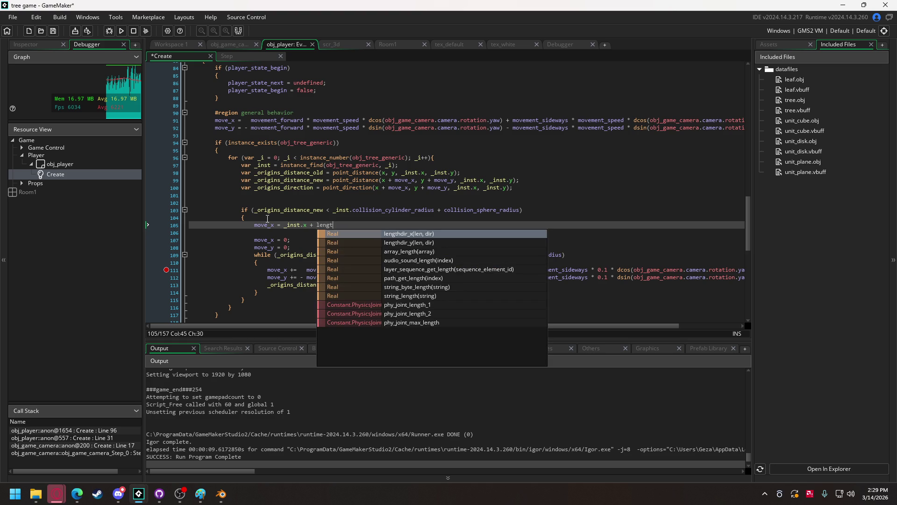
key(Return)
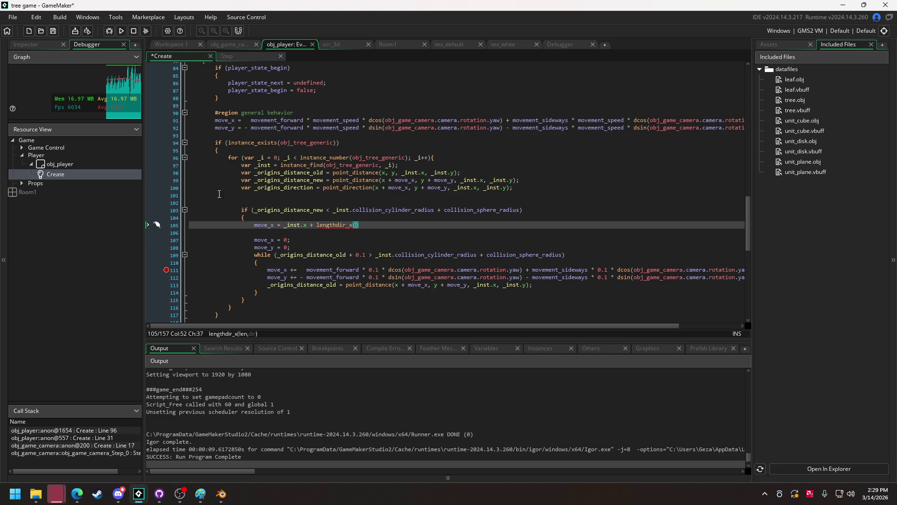
Step: Fill lengthdir_x with the combined collision radii and _origins_direction + 180
click(334, 211)
drag(334, 210, 522, 210)
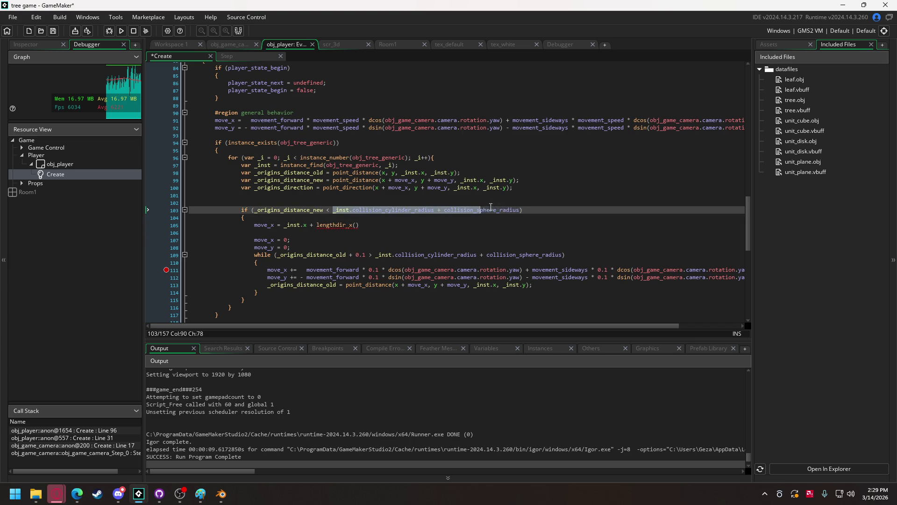
key(ctrl+c)
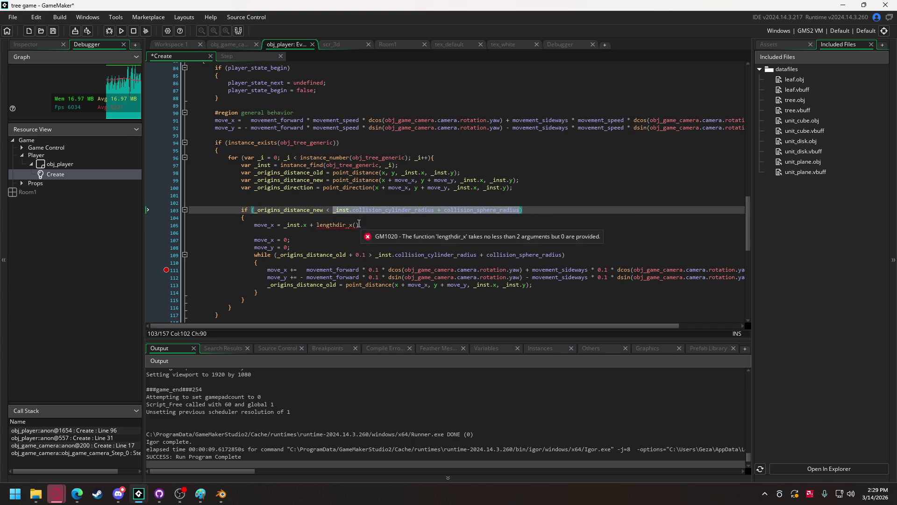
click(357, 225)
key(ctrl+v)
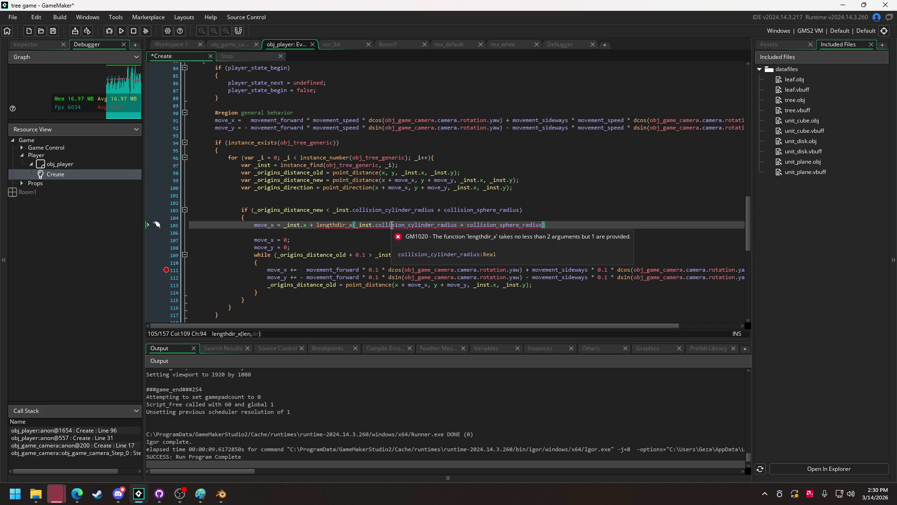
text(,)
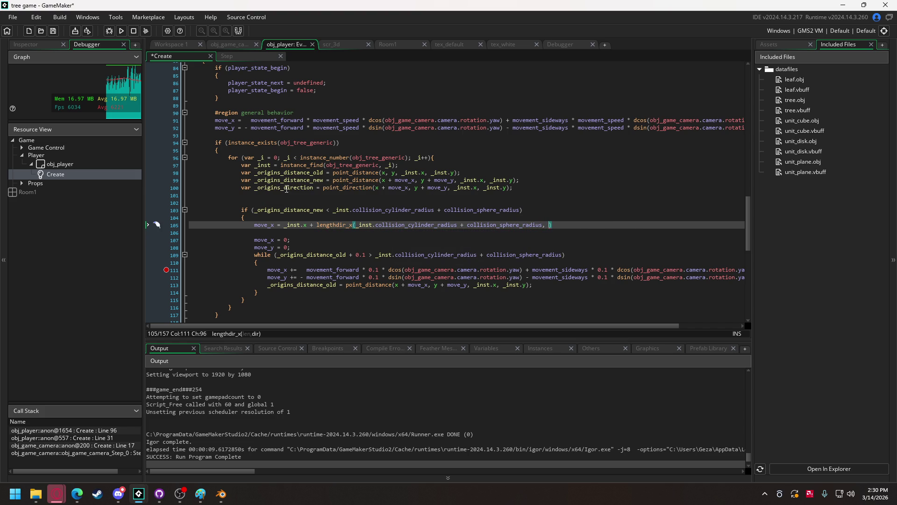
double_click(286, 188)
click(546, 225)
key(ctrl+v)
text(+ 180)
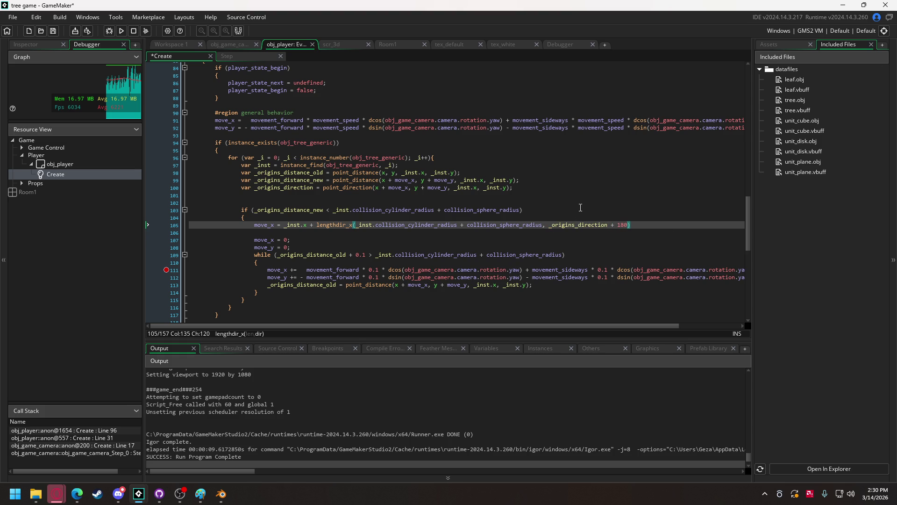
Step: Duplicate the move_x line as move_y = _inst.y + lengthdir_y with the same arguments
click(647, 225)
key(shift+Home)
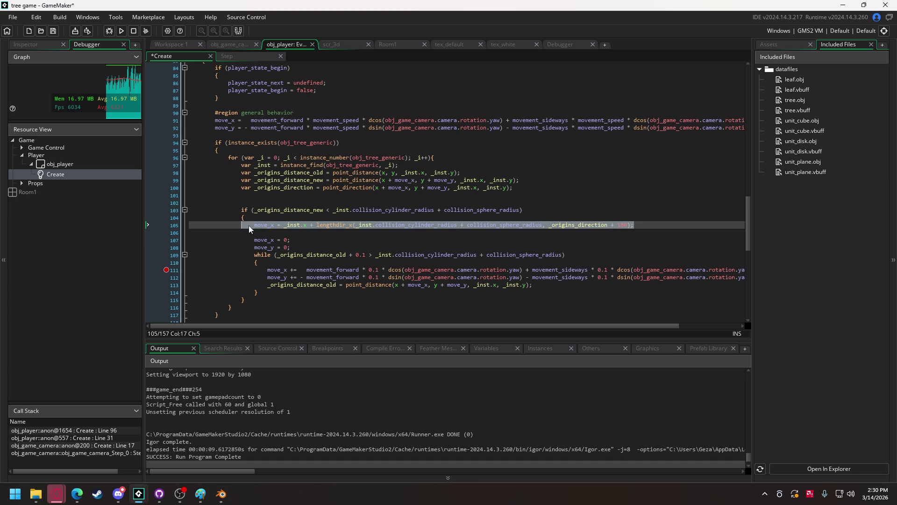
key(ctrl+c)
click(633, 223)
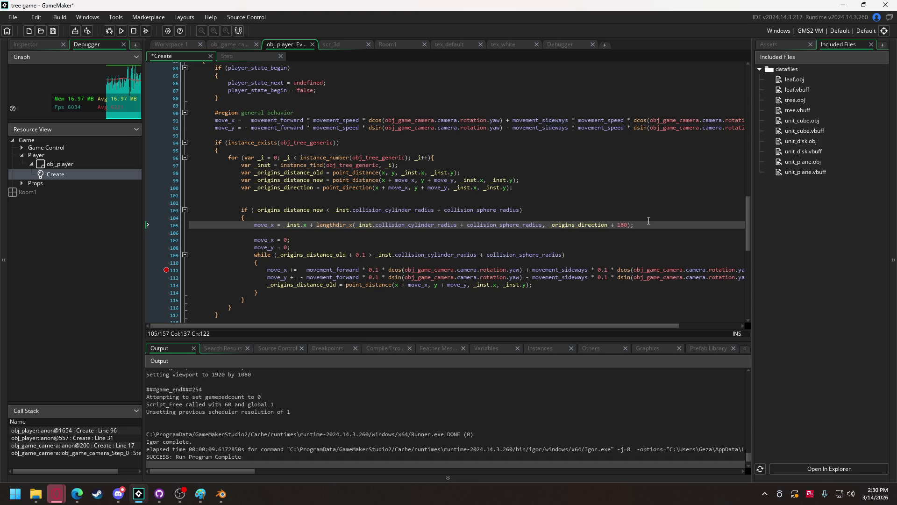
key(Return)
key(ctrl+v)
click(271, 234)
key(Delete)
text(y)
click(306, 233)
key(BackSpace)
text(y)
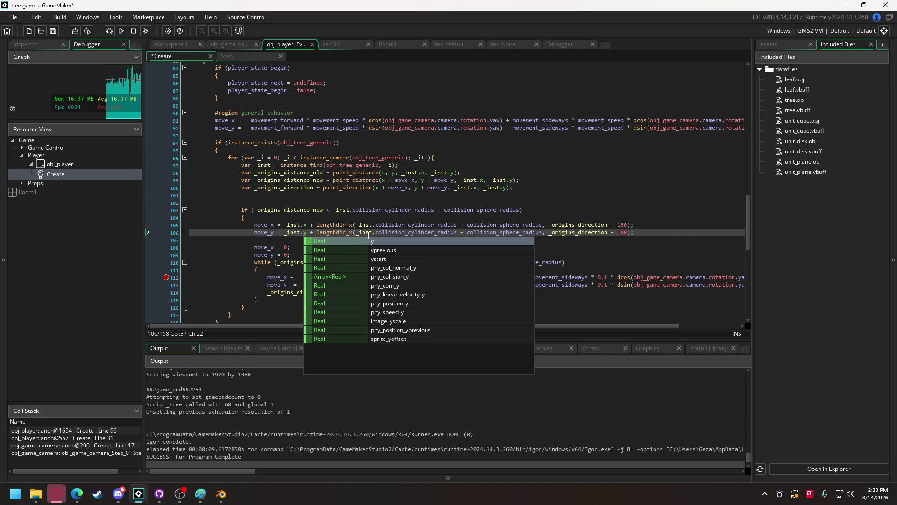
click(353, 233)
key(BackSpace)
text(y)
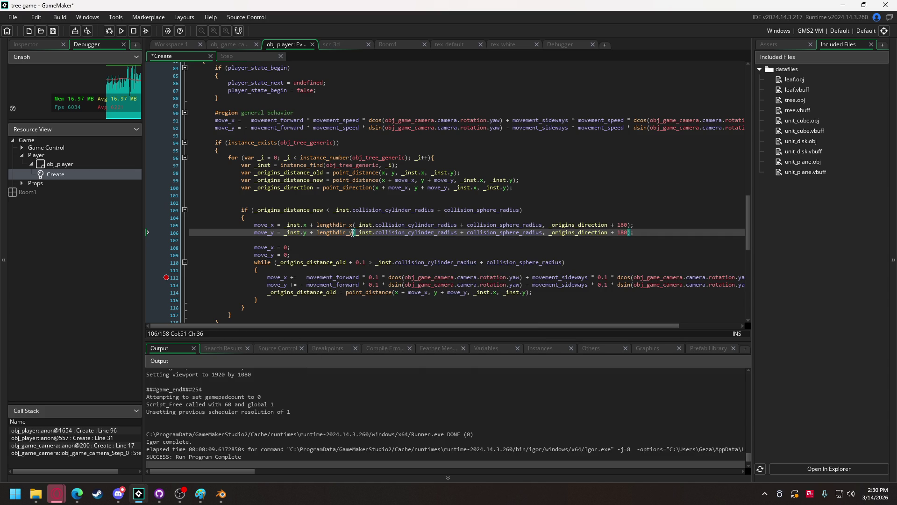
Step: Comment out the old while loop on lines 108–115 and run the game
drag(264, 302, 253, 247)
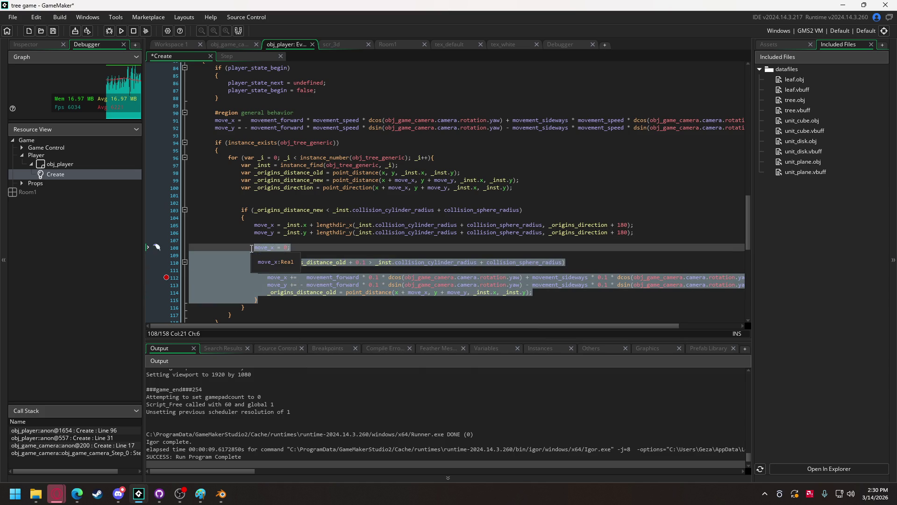
key(ctrl+k)
click(117, 33)
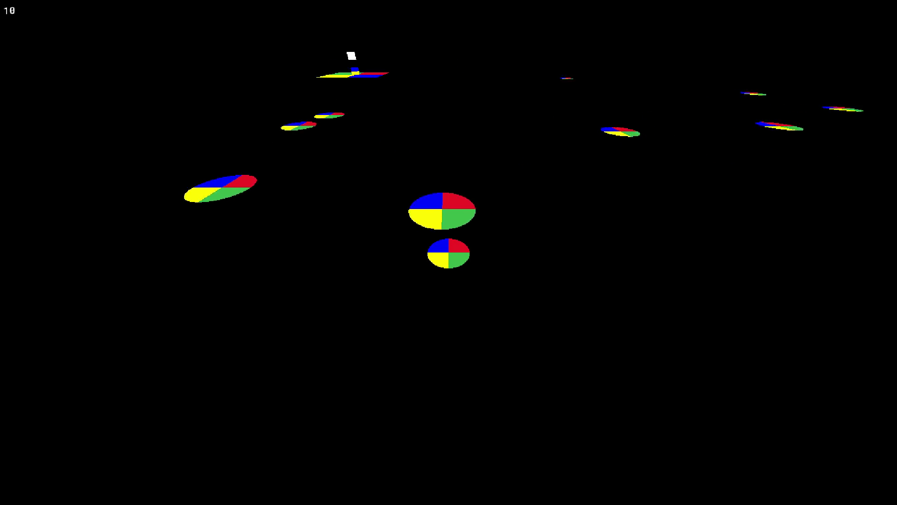
key(Escape)
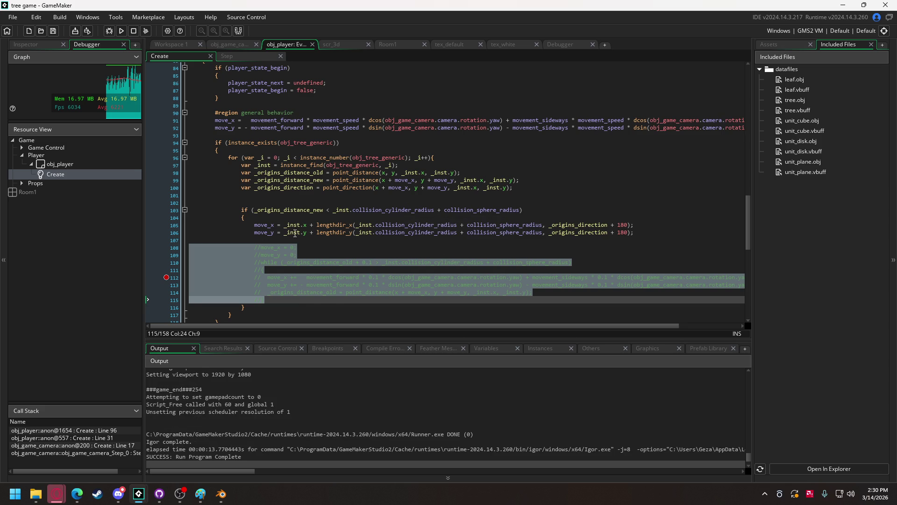
mouse_move(288, 232)
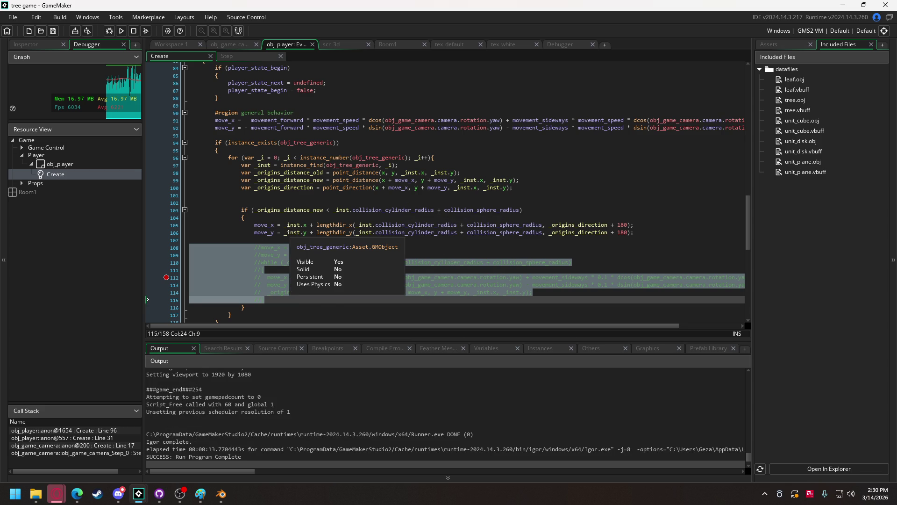
mouse_move(311, 209)
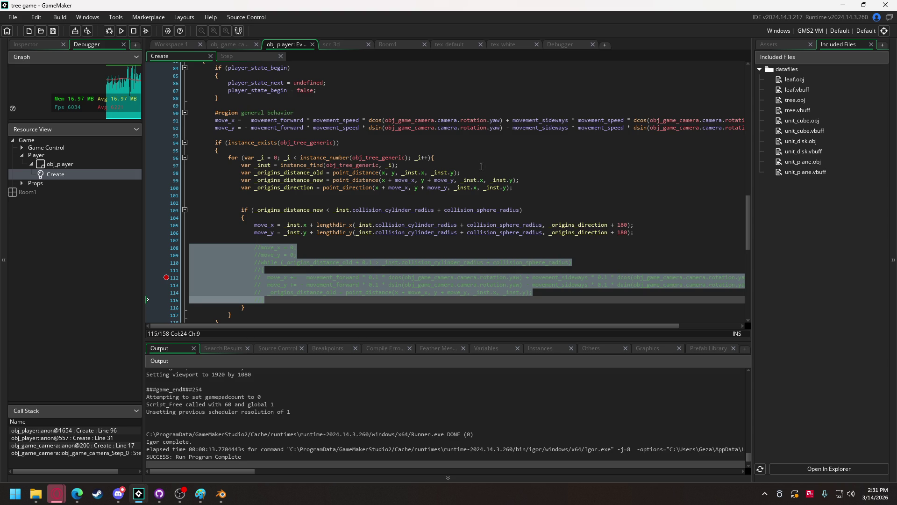
click(305, 234)
drag(306, 236, 317, 235)
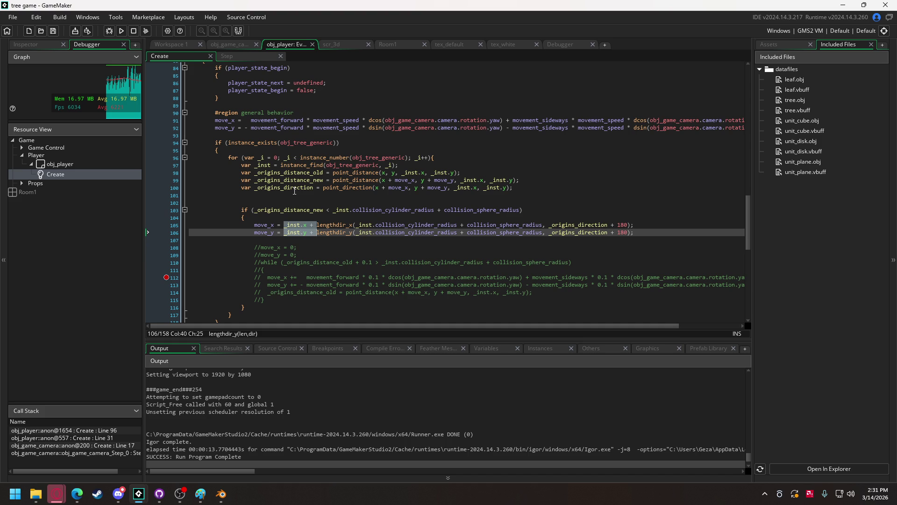
click(200, 493)
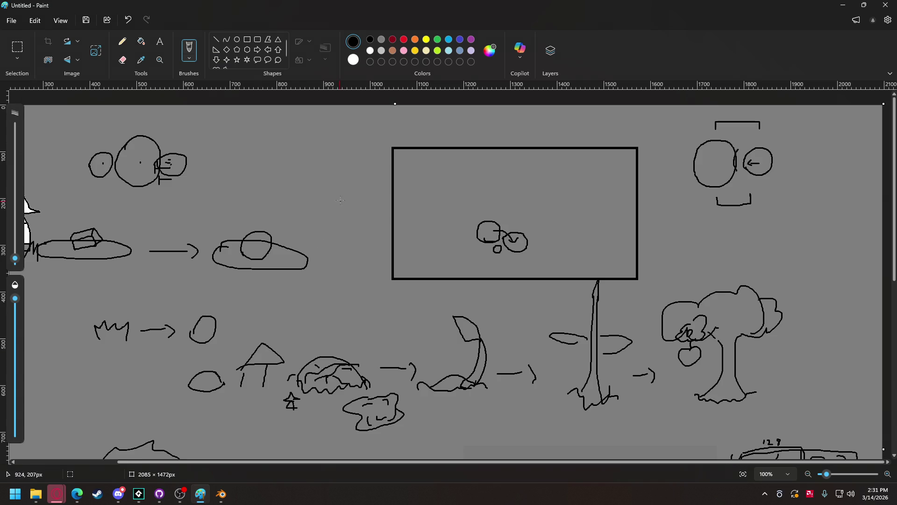
Step: Paint over the top-right circle-and-bracket sketch with an enlarged grey pencil
scroll(342, 231, down, 5)
scroll(342, 230, down, 3)
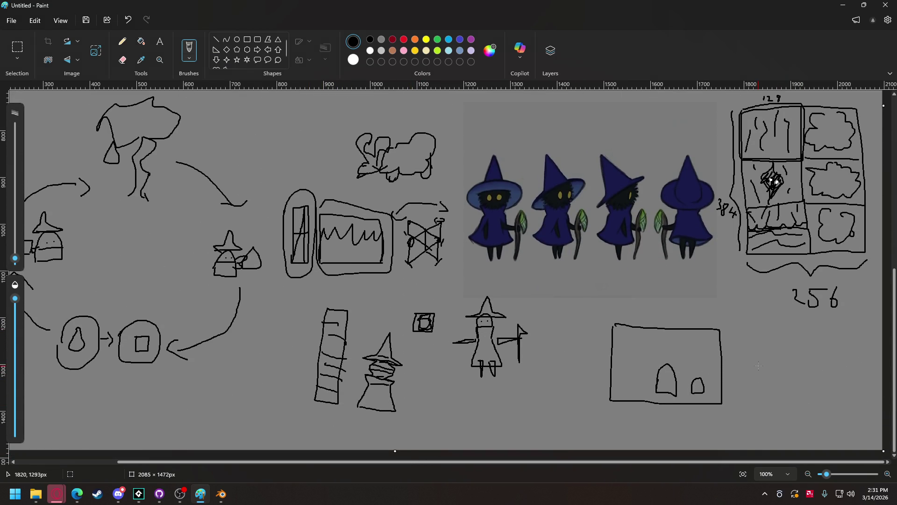
scroll(760, 365, up, 6)
scroll(761, 333, up, 2)
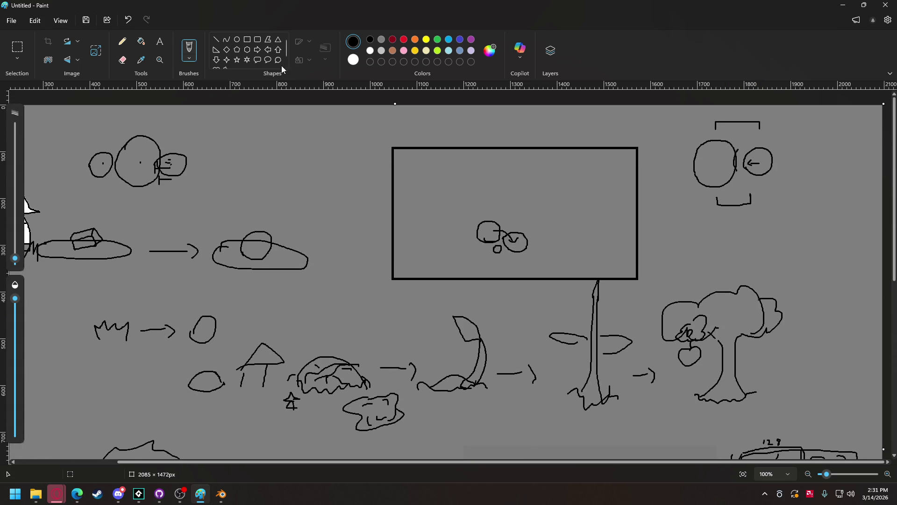
click(382, 39)
click(123, 41)
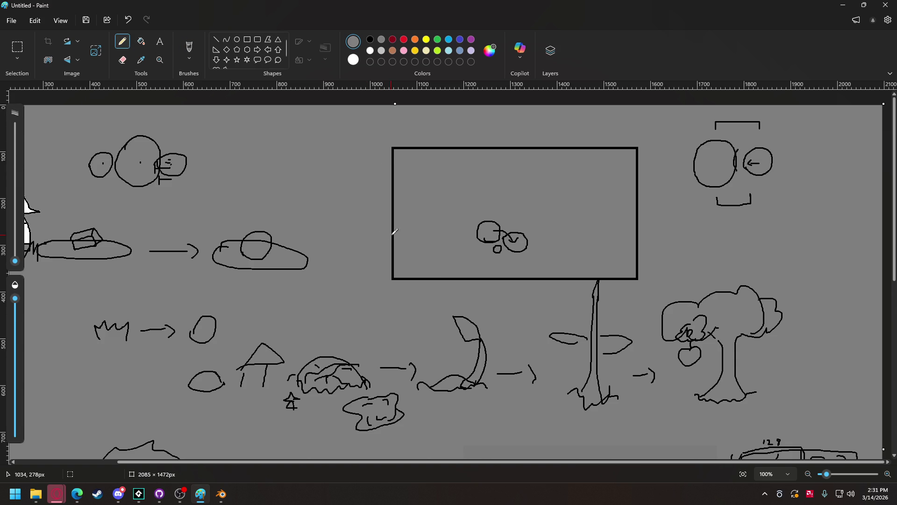
key(ctrl+plus)
key(ctrl+plus)
key(ctrl+plus)
key(ctrl+plus)
key(ctrl+plus)
key(ctrl+plus)
mouse_move(712, 184)
mouse_down()
mouse_move(706, 139)
mouse_move(771, 156)
mouse_move(735, 169)
mouse_move(745, 198)
mouse_move(744, 169)
mouse_up()
Step: With a black brush, sketch two point marks, the triangle's diagonal and top edge with tick marks, and a lower-right stroke
click(190, 48)
click(370, 39)
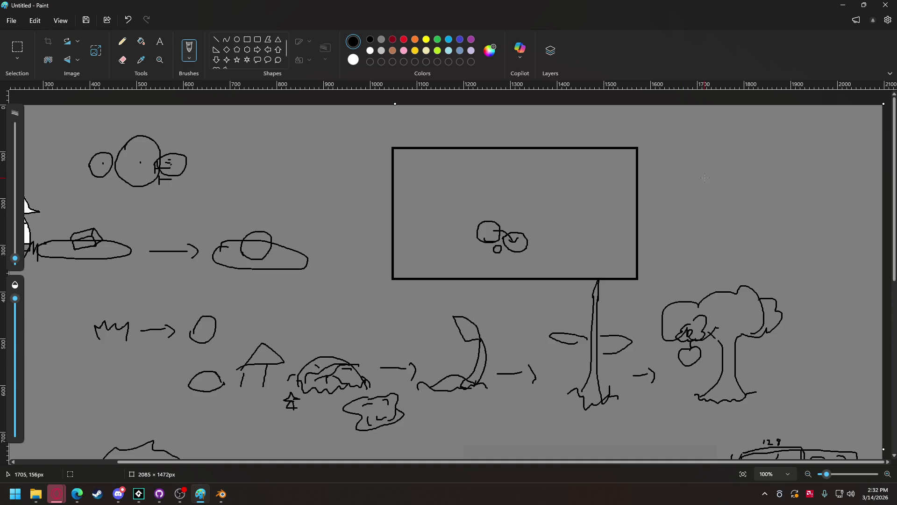
drag(688, 165, 691, 164)
mouse_move(800, 224)
mouse_down()
mouse_move(763, 155)
mouse_move(772, 158)
mouse_up()
drag(696, 166, 788, 218)
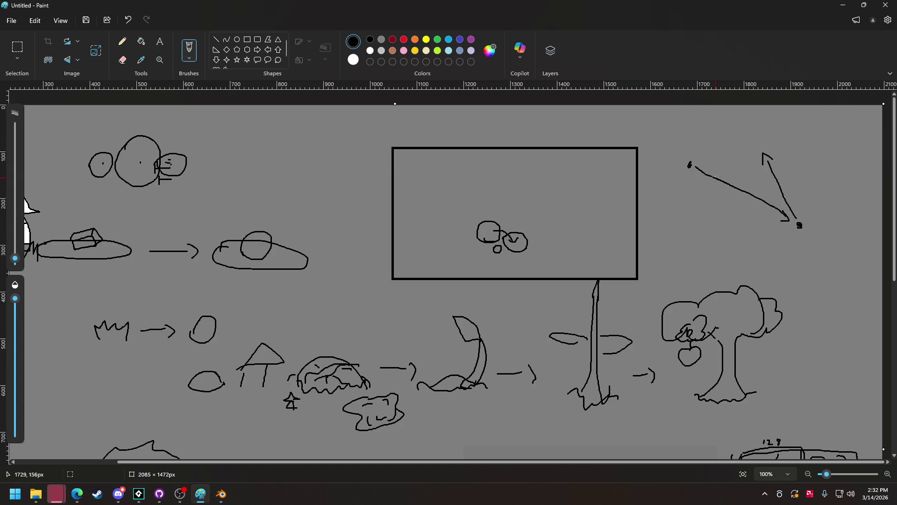
drag(696, 163, 753, 153)
mouse_move(735, 148)
mouse_down()
mouse_move(743, 166)
mouse_move(737, 144)
mouse_move(738, 155)
mouse_move(781, 146)
mouse_move(782, 154)
mouse_up()
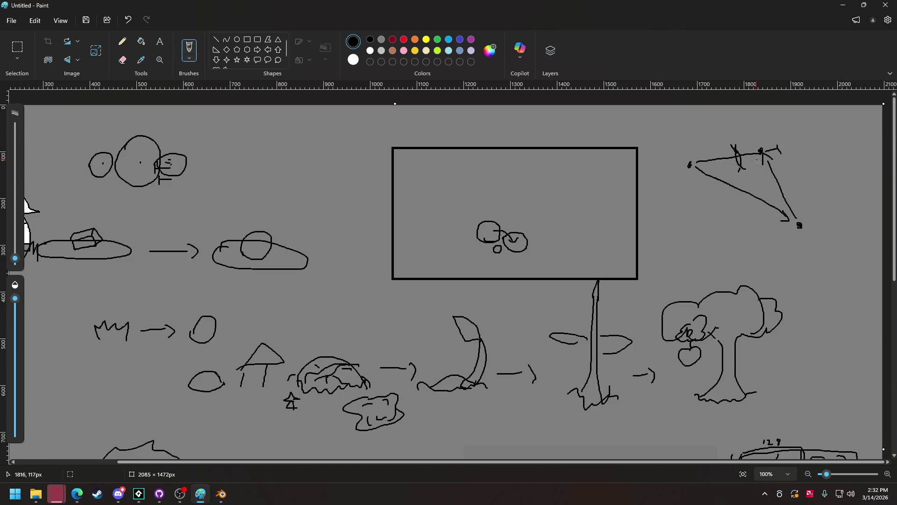
drag(778, 146, 777, 152)
drag(797, 216, 784, 159)
Step: Redraw the triangle's lower-right stroke in Paint and return to GameMaker
key(ctrl+z)
drag(797, 216, 782, 154)
key(alt+Tab)
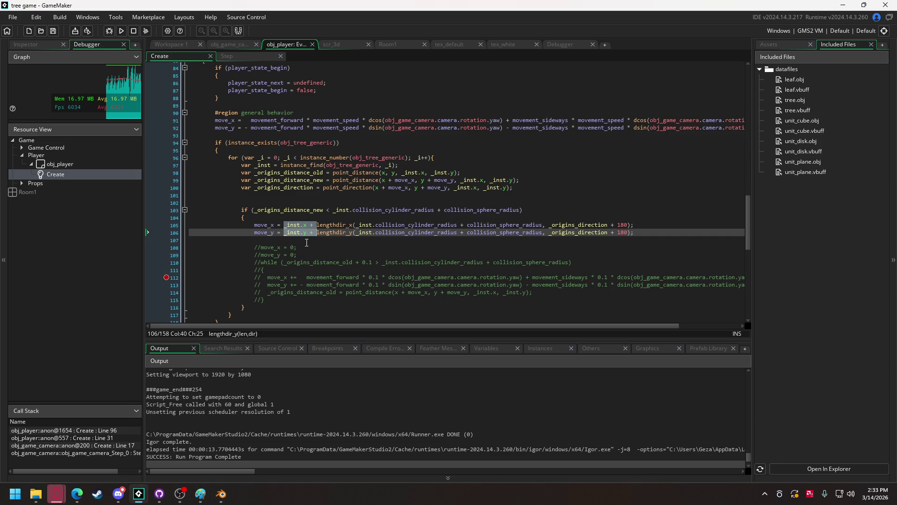
Step: Rename move_x/move_y on lines 105–106 to var _newcoord_x/_newcoord_y and start a move_x line below
mouse_move(255, 227)
mouse_down()
mouse_move(304, 246)
mouse_move(253, 239)
mouse_up()
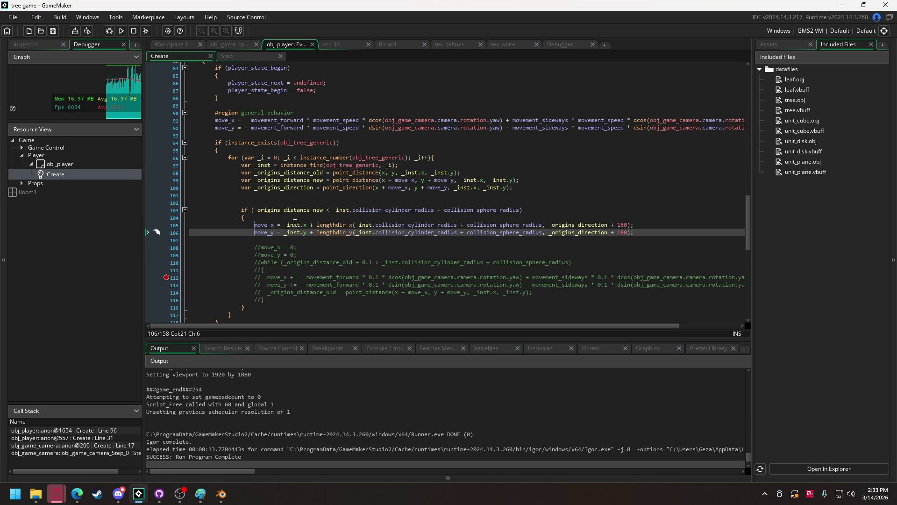
text(var _new)
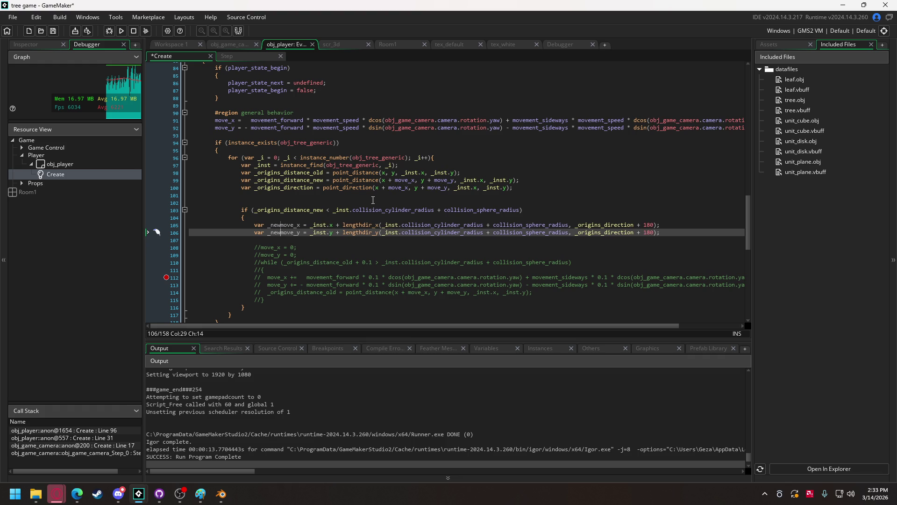
text(coord)
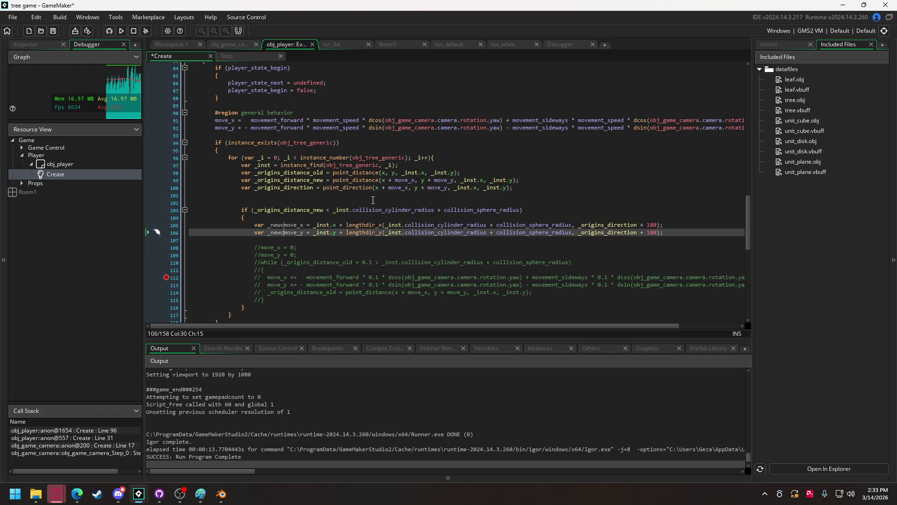
key(Delete)
key(Delete)
key(Delete)
click(281, 225)
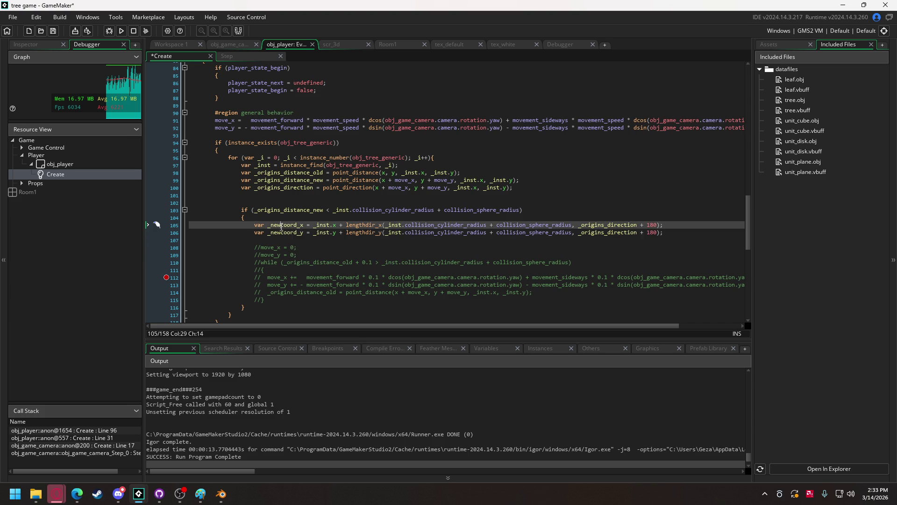
click(678, 232)
key(Return)
key(Return)
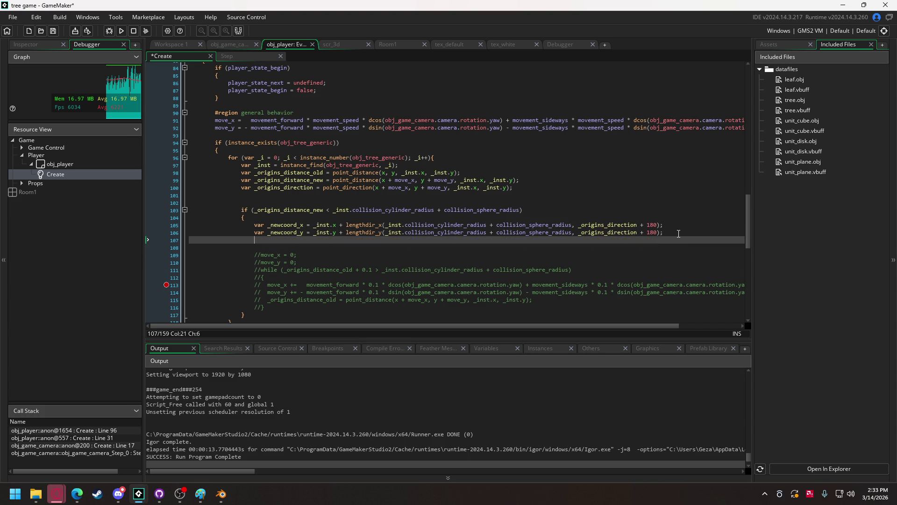
text(move_x =)
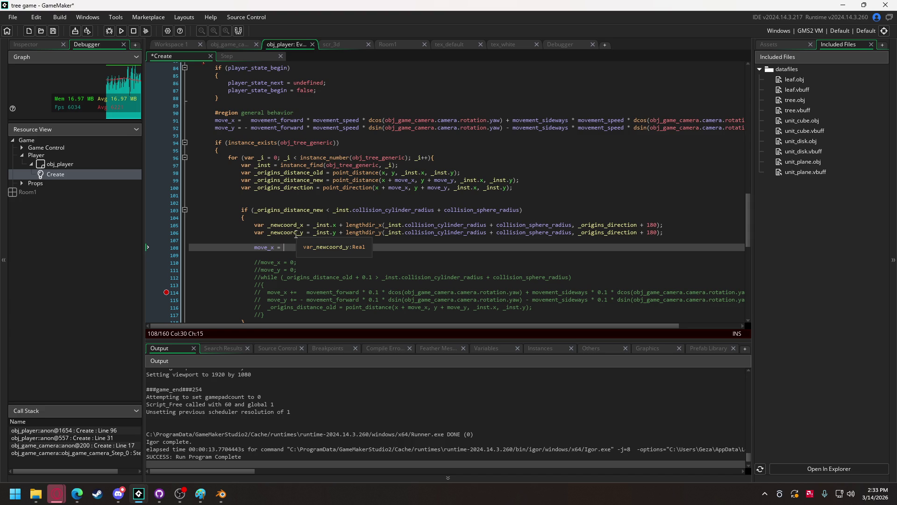
Step: Add var _new_dist = point_distance(x, y, _newcoord_x, _newcoord_y) above the move_x line
click(278, 240)
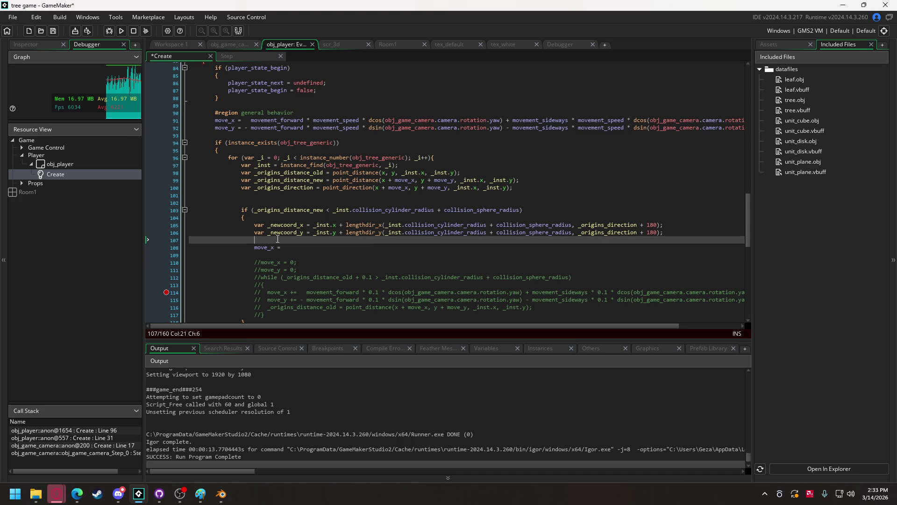
key(Return)
key(Return)
key(Up)
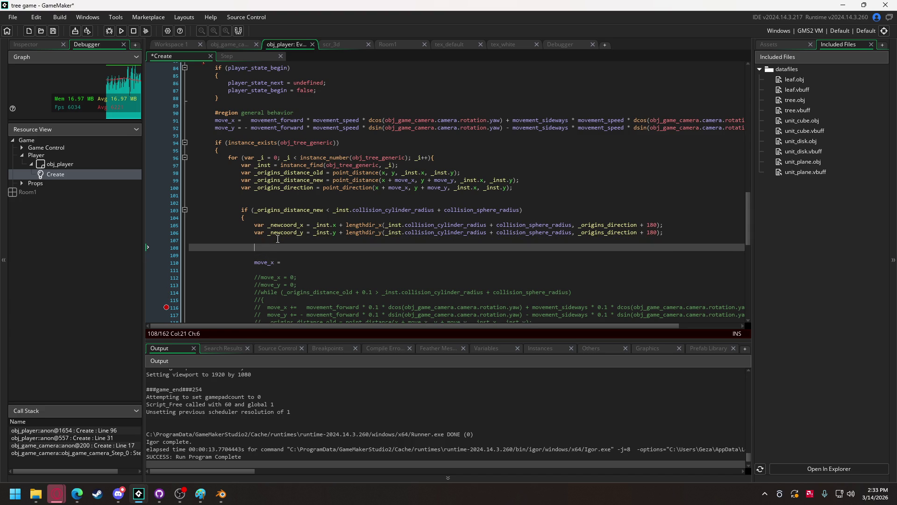
text(var _new)
text(_dist = )
text(point_dis)
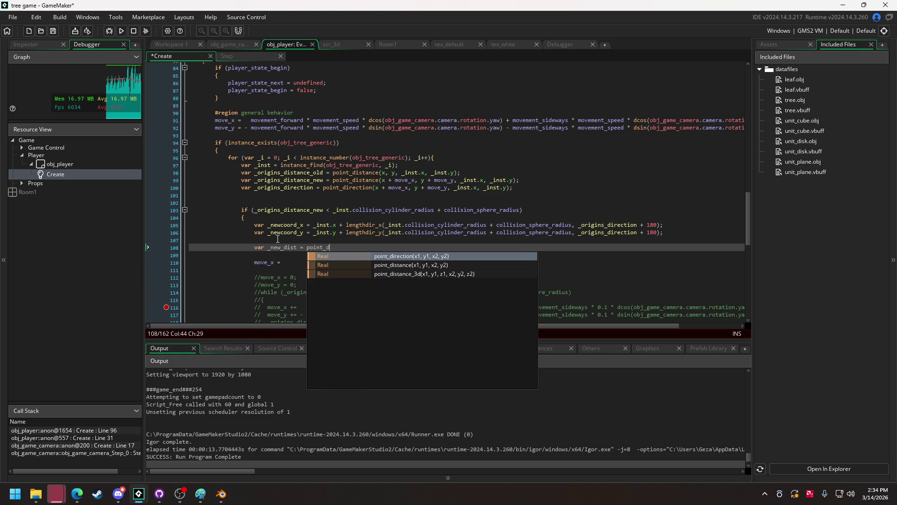
key(Return)
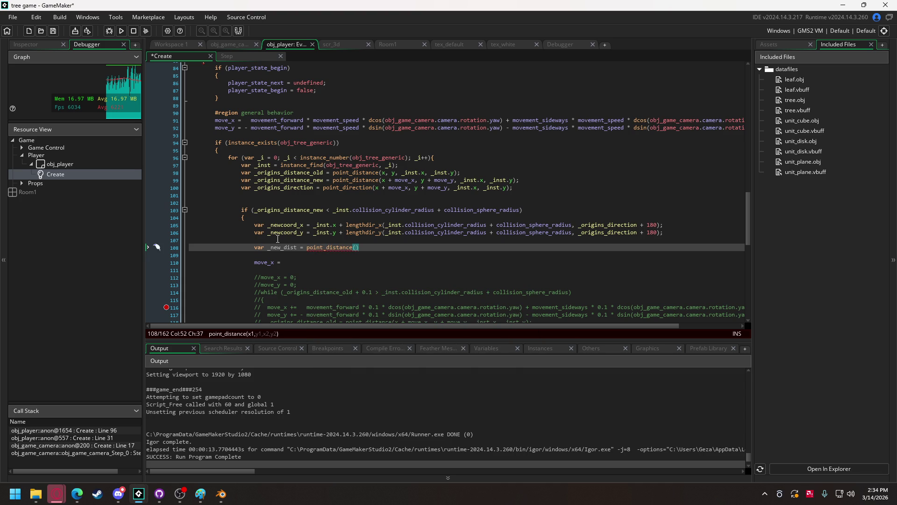
text(x, y)
text(, _i)
key(BackSpace)
key(BackSpace)
text(_ne)
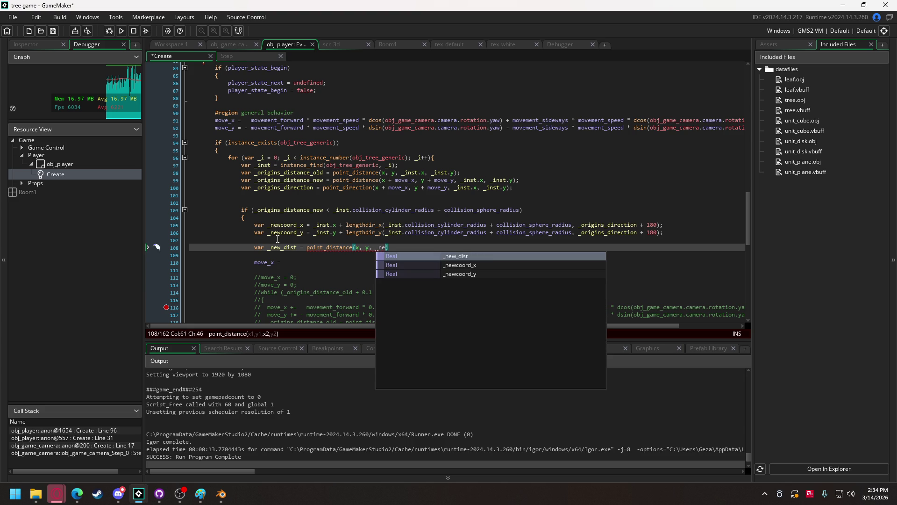
key(Down)
key(Return)
text(, _ne)
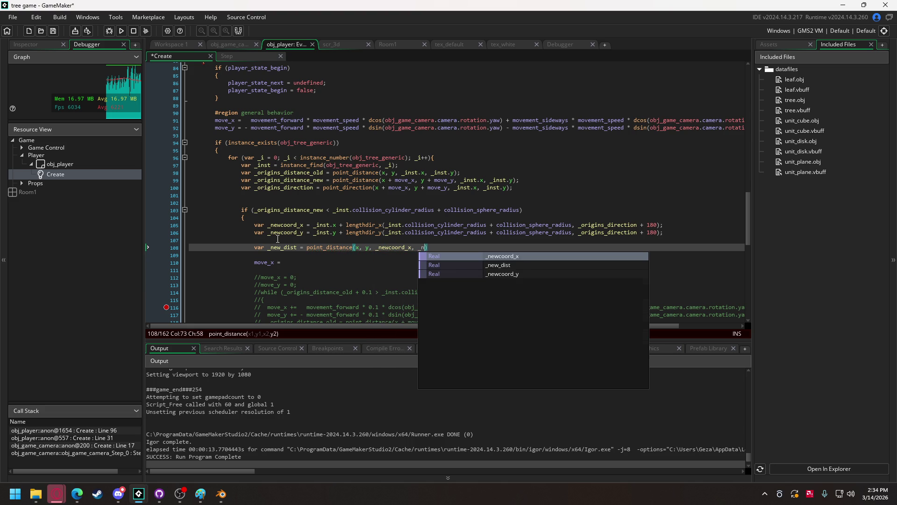
key(Down)
key(Down)
key(Return)
text())
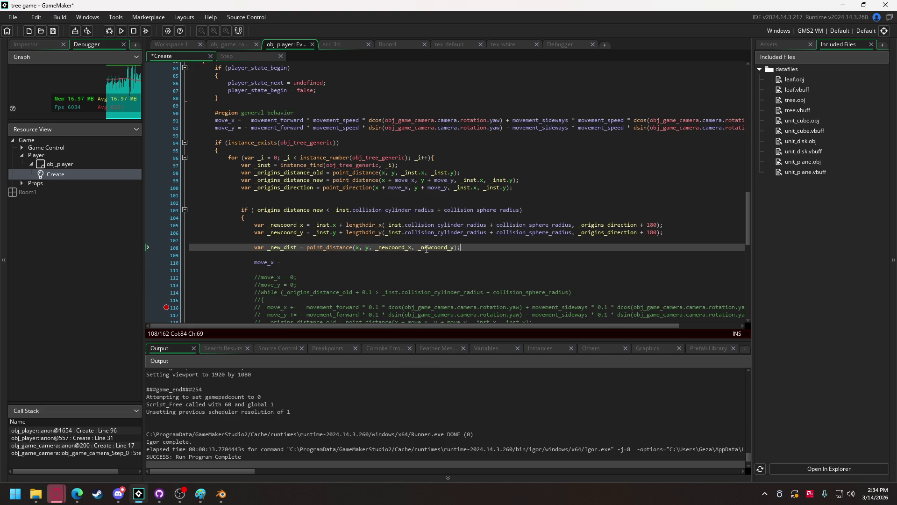
Step: Duplicate that line into var _new_dir = point_direction(x, y, _newcoord_x, _newcoord_y)
drag(461, 247, 256, 246)
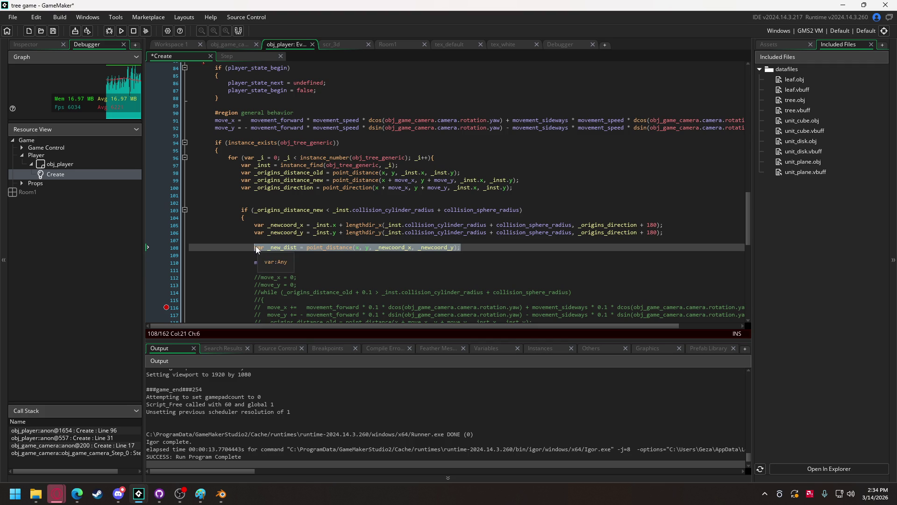
key(ctrl+d)
click(289, 256)
key(Delete)
key(Delete)
text(r)
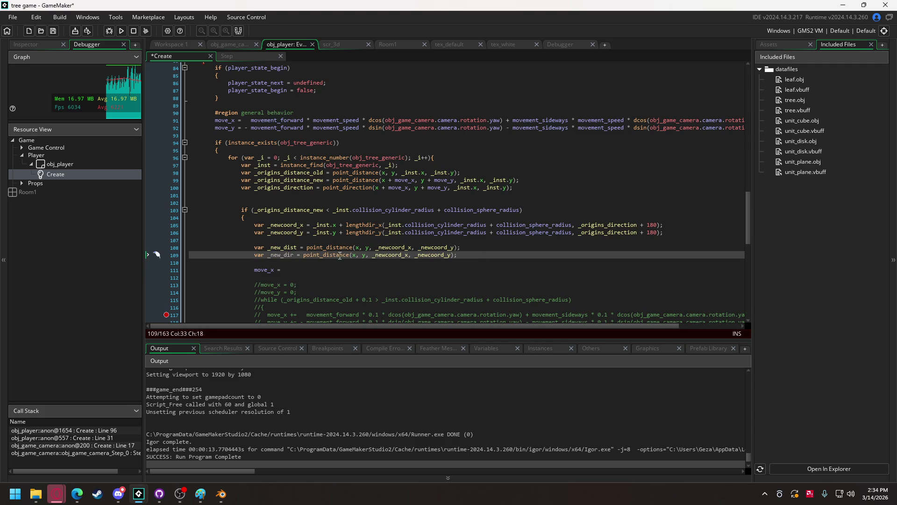
click(331, 255)
key(Delete)
key(Delete)
key(Delete)
text(rec)
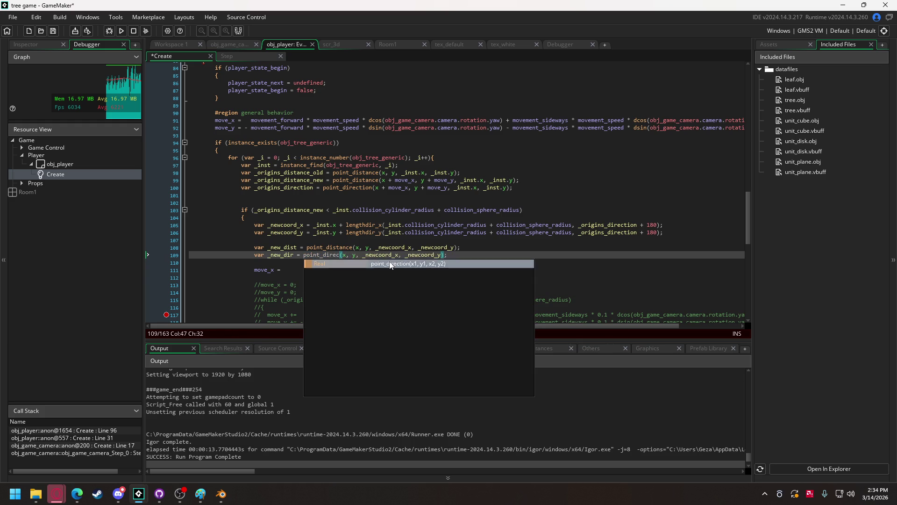
click(390, 263)
key(Delete)
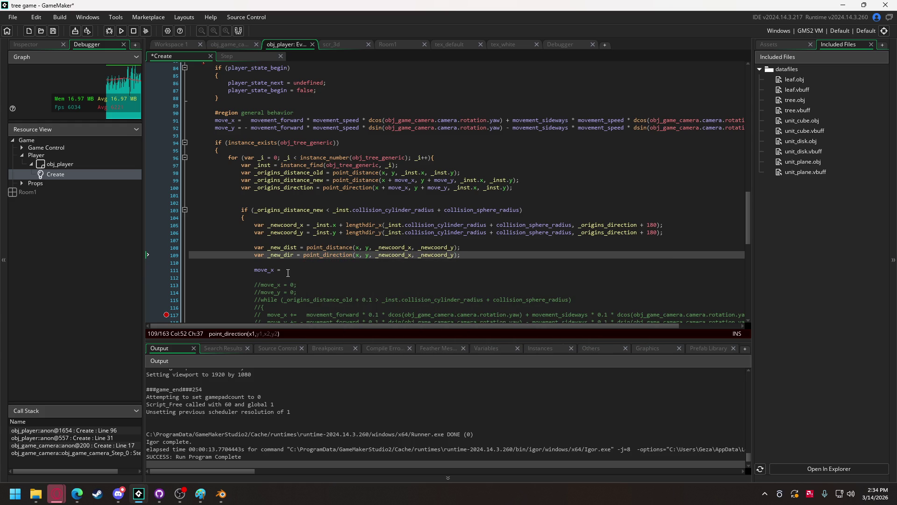
Step: Complete move_x = lengthdir_x(_new_dist, _new_dir);
click(288, 273)
text(len)
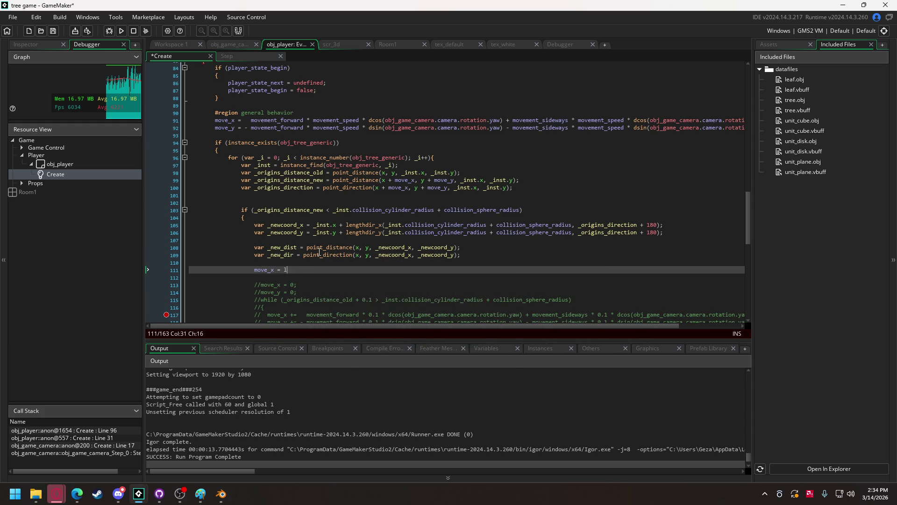
key(Return)
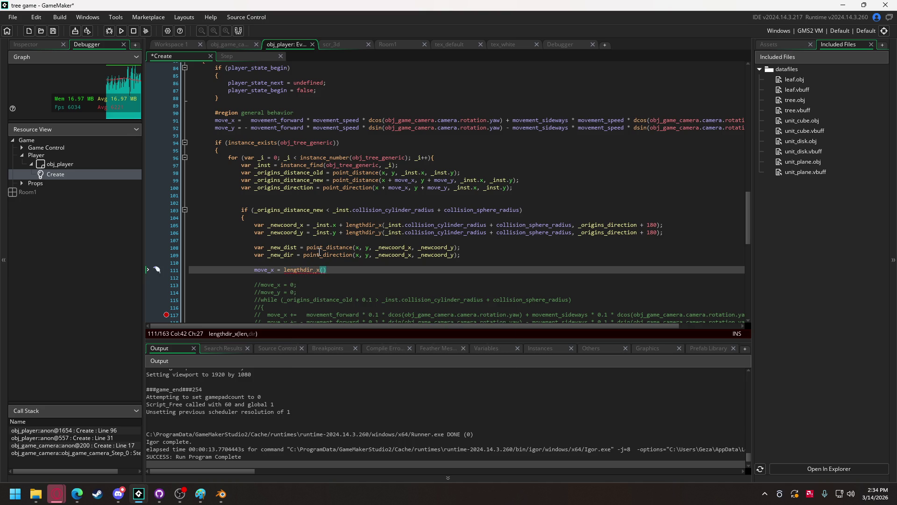
text(_new)
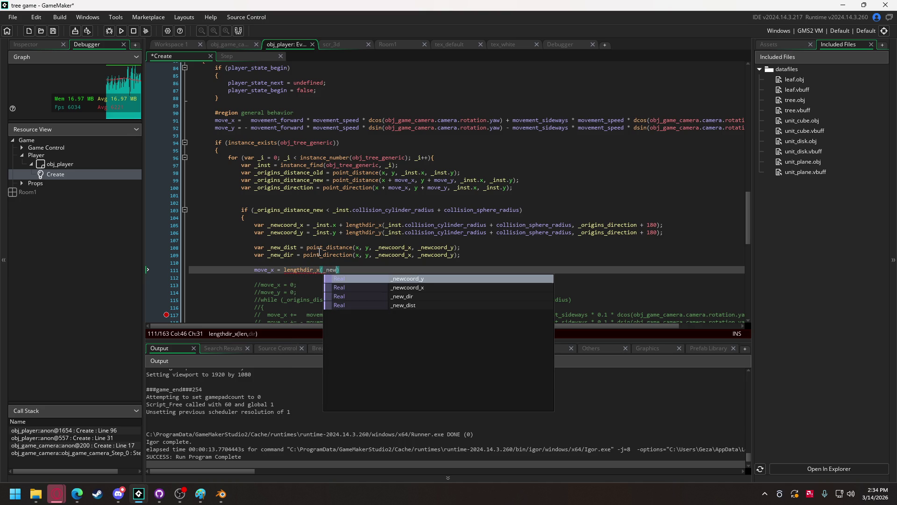
key(Down)
key(Down)
key(Return)
text(, _ne)
key(Down)
key(Down)
key(Down)
key(Return)
text();)
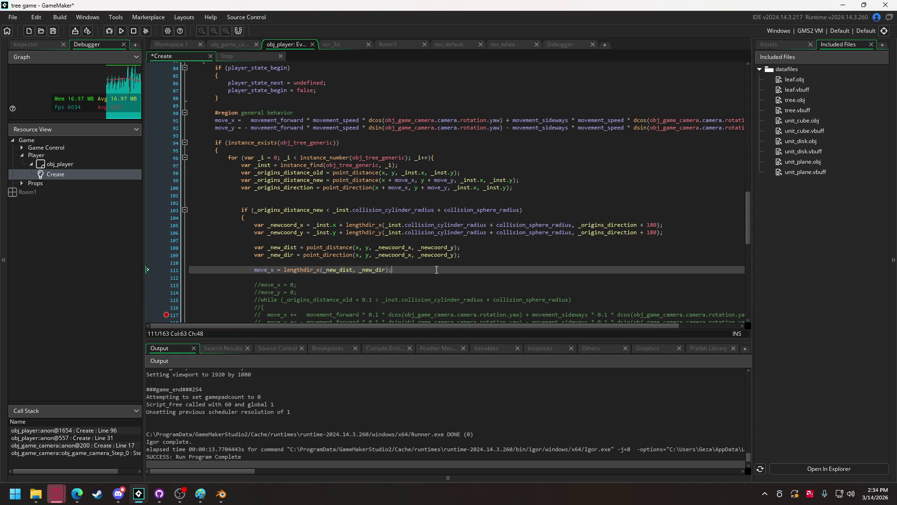
Step: Duplicate it as move_y = lengthdir_y(_new_dist, _new_dir); and run the game
key(ctrl+d)
click(277, 281)
click(273, 280)
text(y)
click(319, 280)
key(BackSpace)
text(y)
click(121, 31)
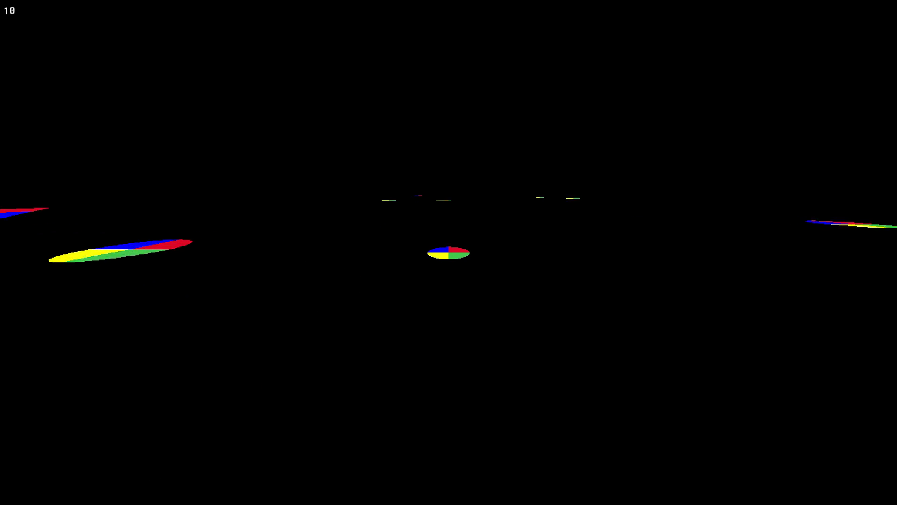
Step: Close the test run and delete the old commented-out movement block on lines 113–121
key(Escape)
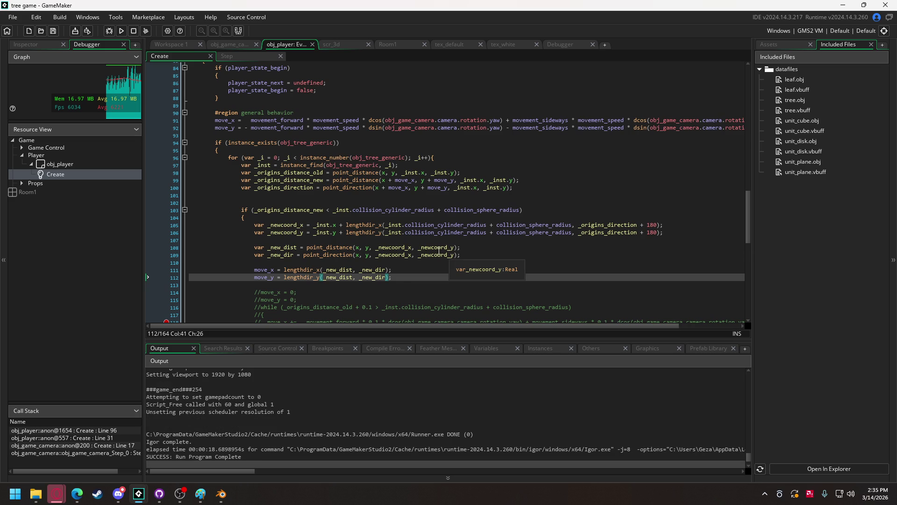
scroll(303, 248, down, 2)
drag(277, 292, 177, 231)
key(BackSpace)
key(BackSpace)
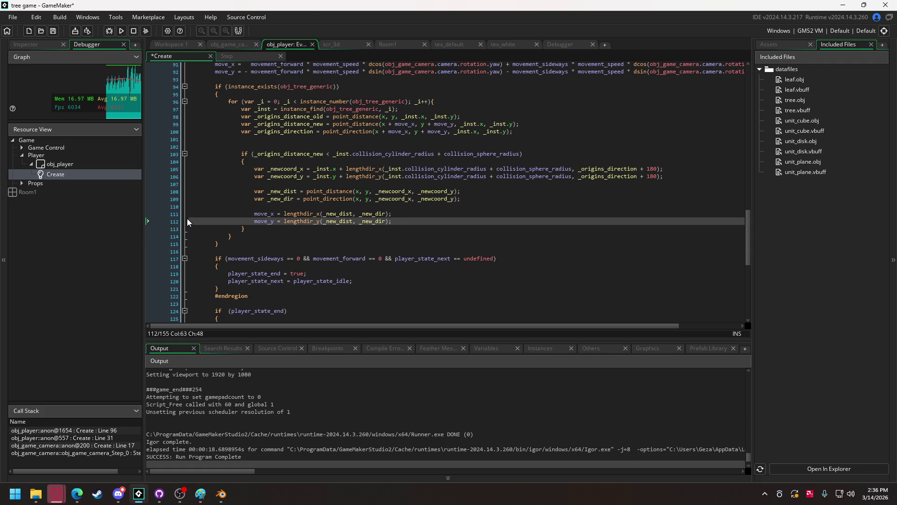
Step: Create an Interactables group under the Game group in the asset tree
click(783, 45)
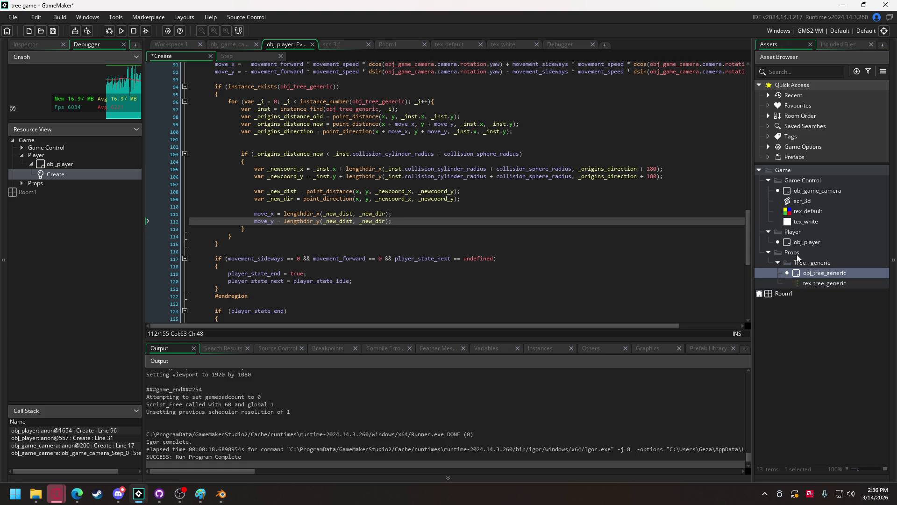
right_click(788, 170)
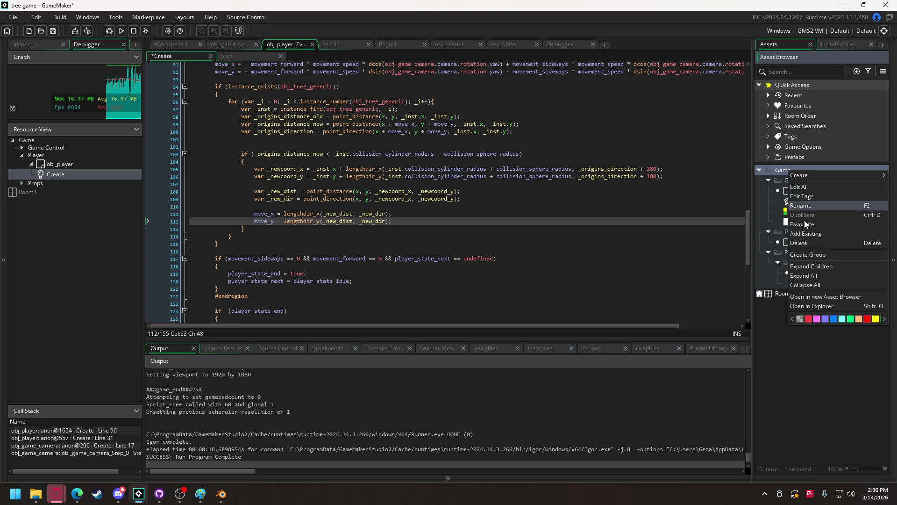
click(818, 254)
text(Interacta)
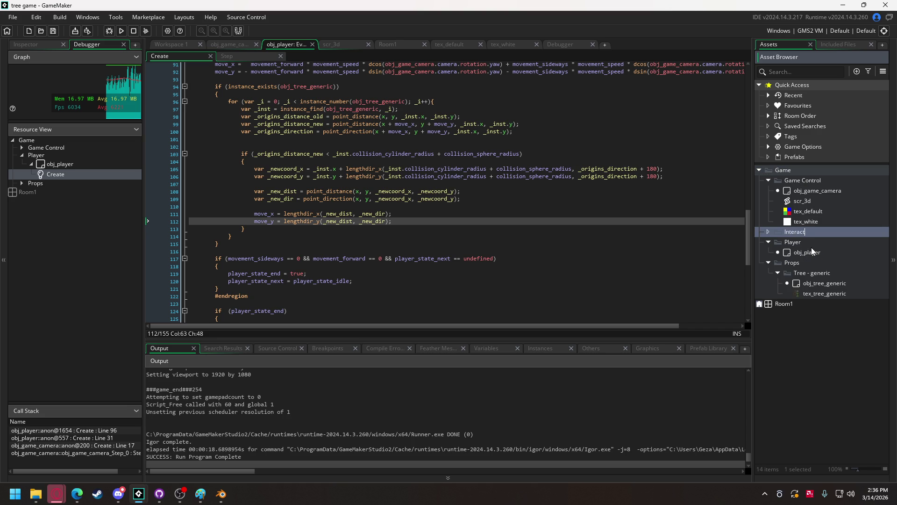
text(bles)
Step: Add a Generic Object group inside Interactables
right_click(809, 232)
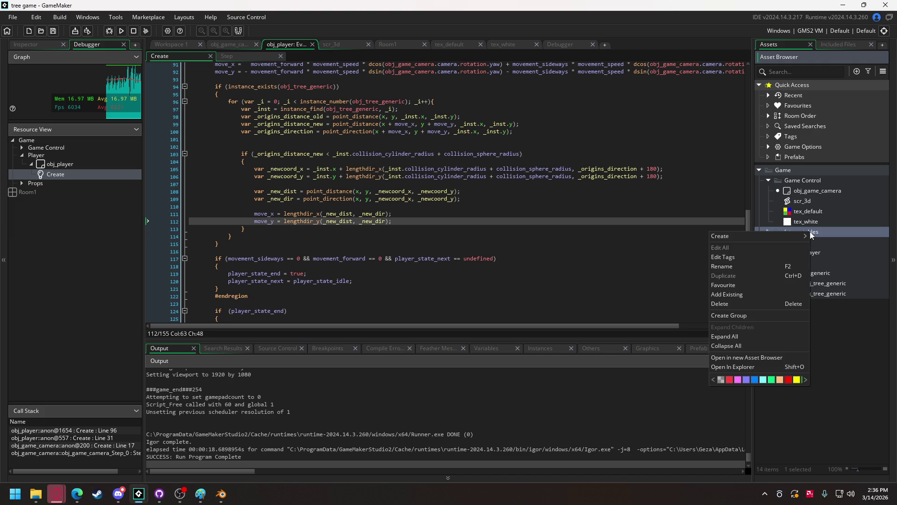
click(745, 319)
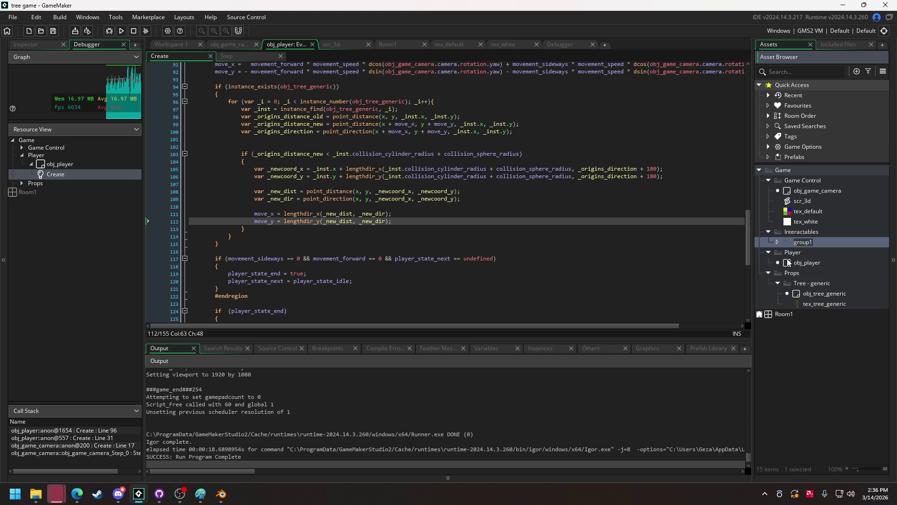
text(Generic )
text(Object)
right_click(802, 247)
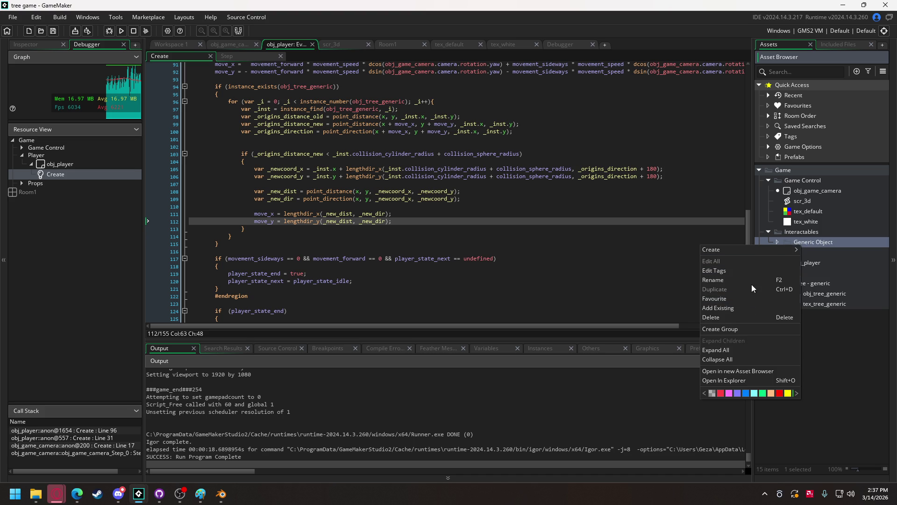
Step: Create a new object named obj_generic_pickup in the Generic Object folder
mouse_move(759, 248)
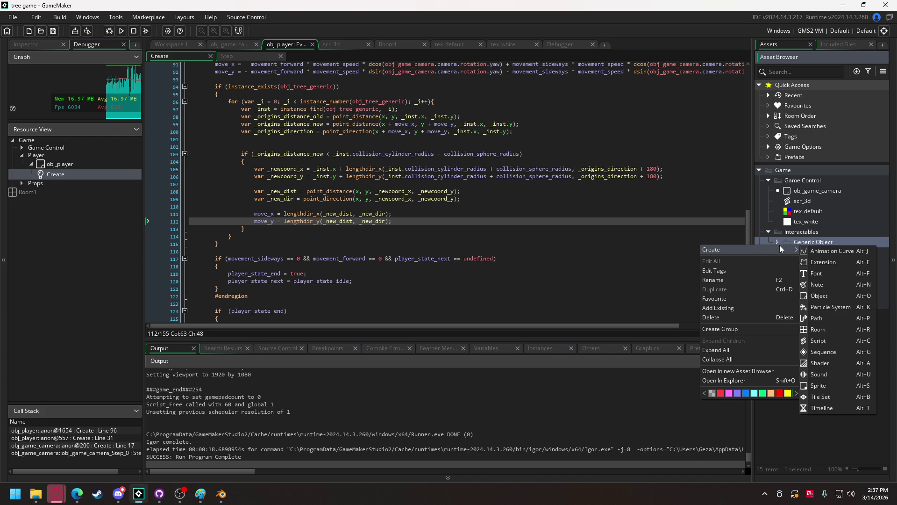
click(827, 293)
text(obj_genert)
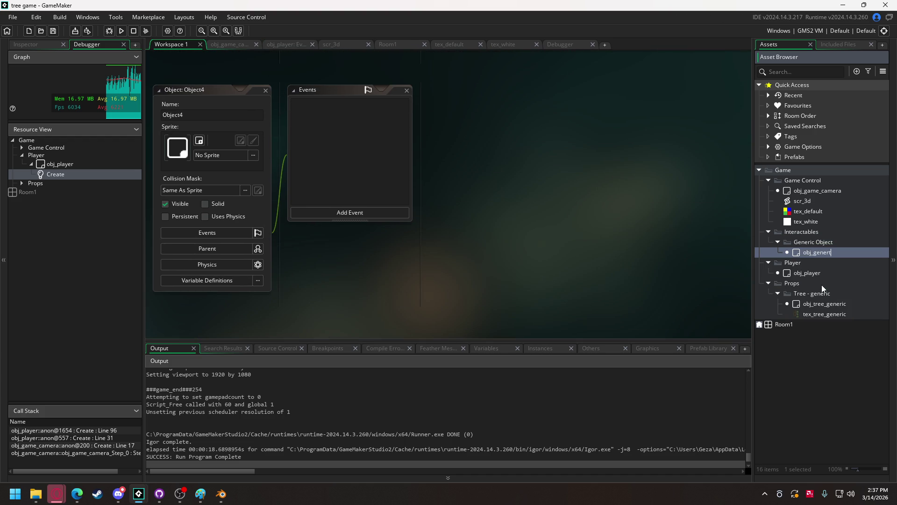
key(BackSpace)
text(ic_pickup)
Step: Rename the Generic Object folder to Generic Pickup and select obj_generic_pickup
right_click(827, 251)
click(829, 243)
right_click(829, 242)
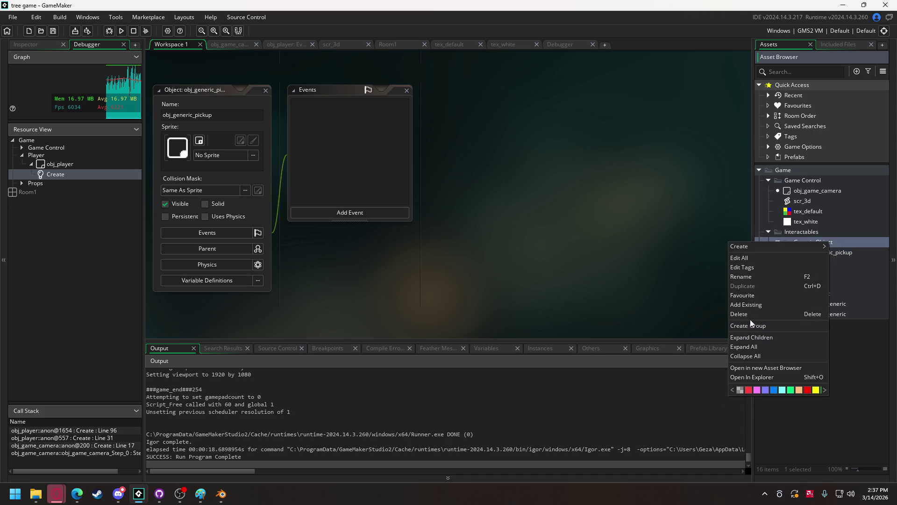
click(749, 277)
double_click(819, 242)
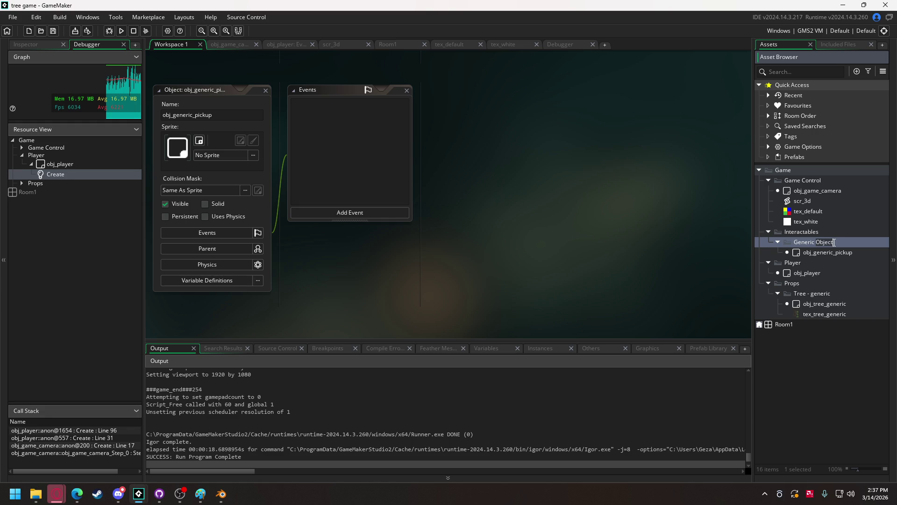
text(Pickup)
key(Return)
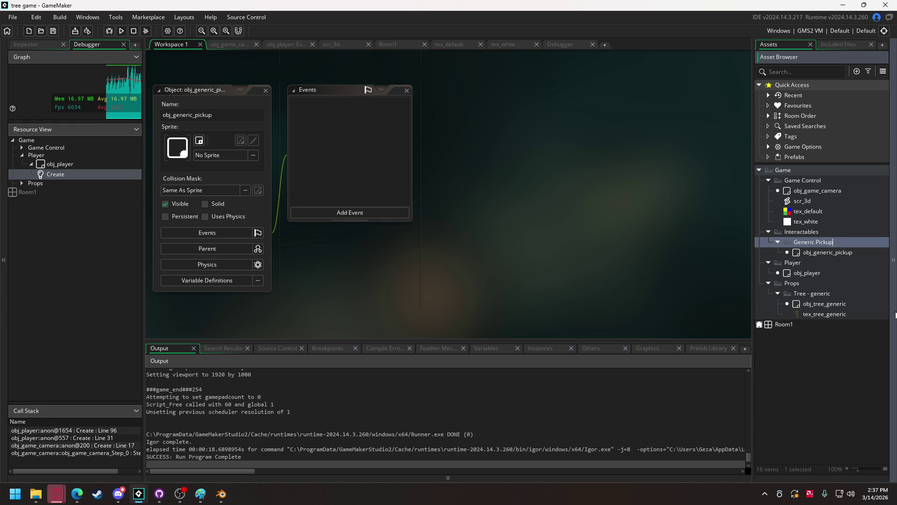
click(814, 251)
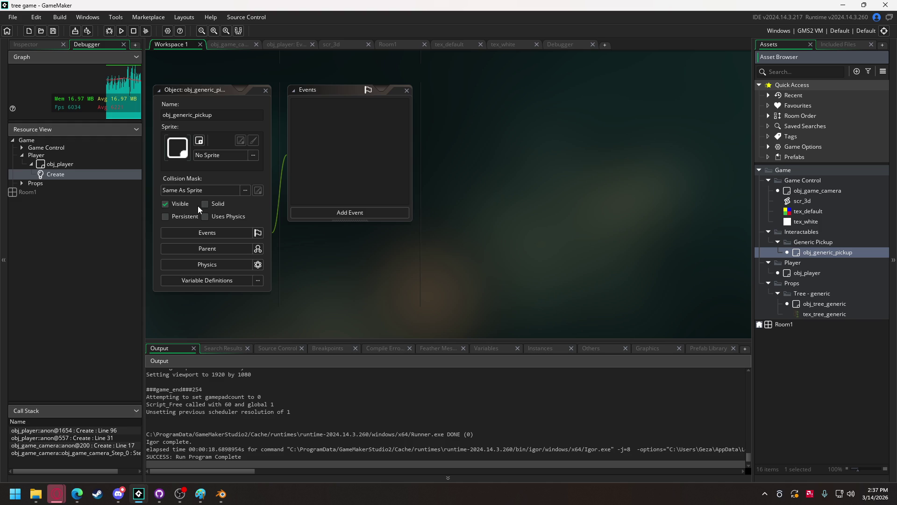
Step: Add a Create event to obj_generic_pickup and overwrite its template comment lines
click(328, 215)
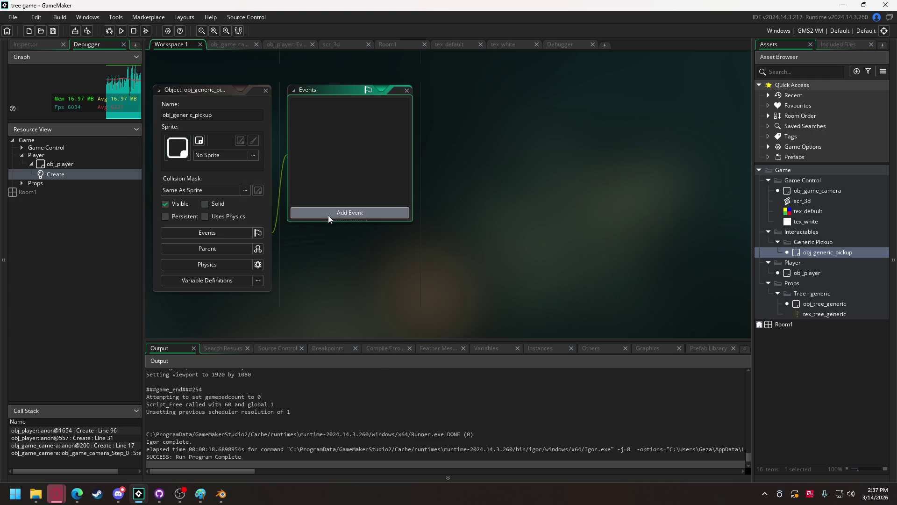
click(345, 221)
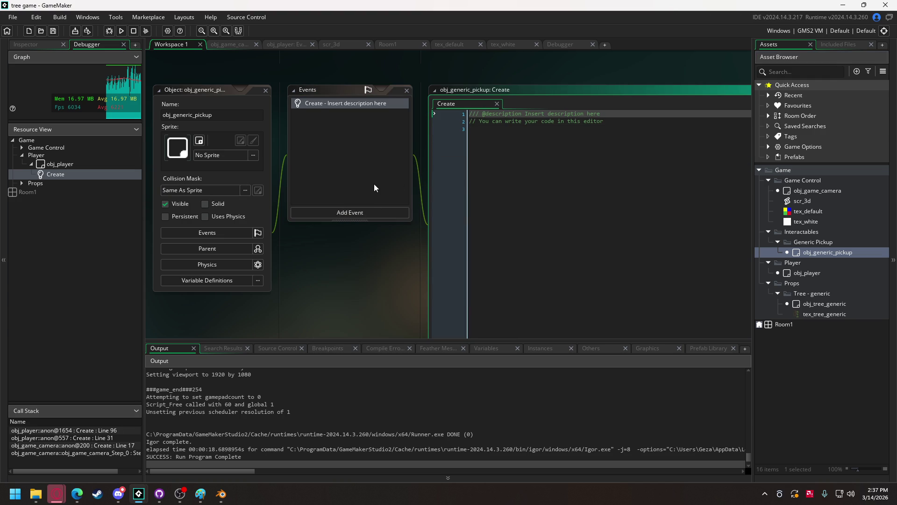
drag(466, 137, 469, 115)
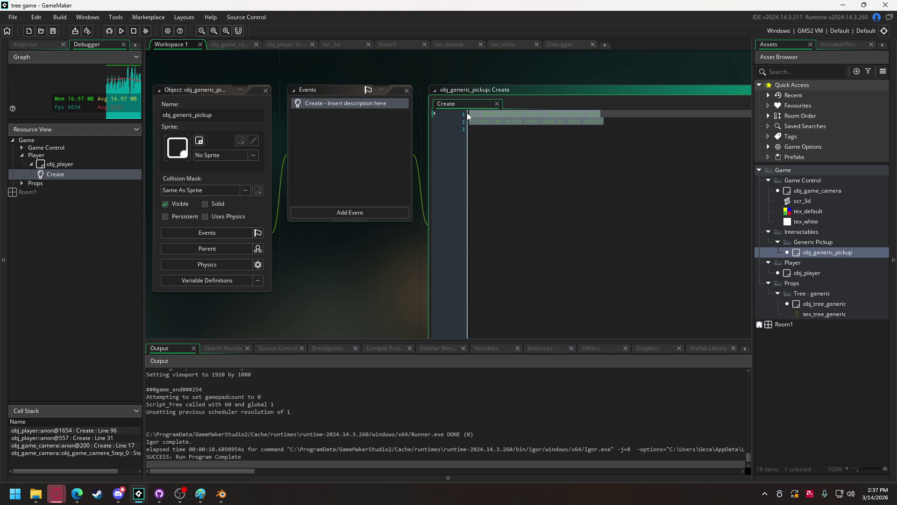
text(is+pi)
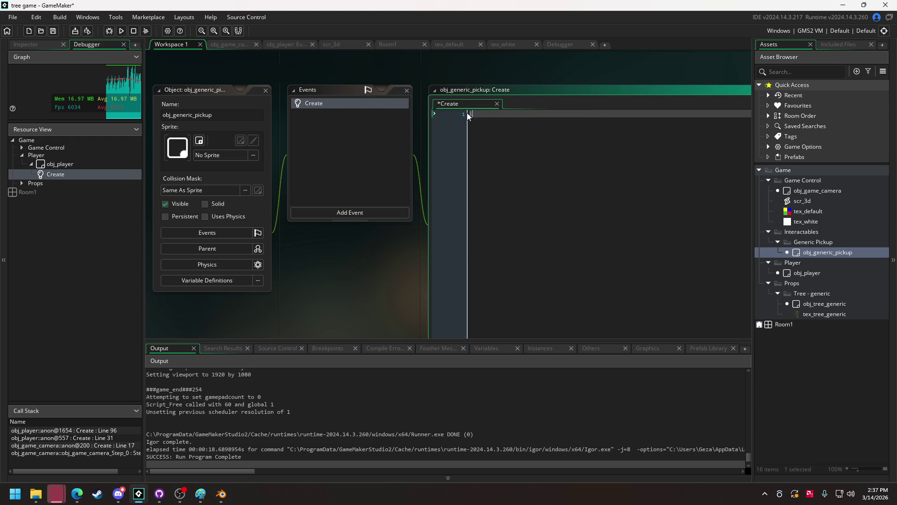
Step: Write is_held = false and declare update_position = function() with an opening brace
key(BackSpace)
key(BackSpace)
key(BackSpace)
text(_)
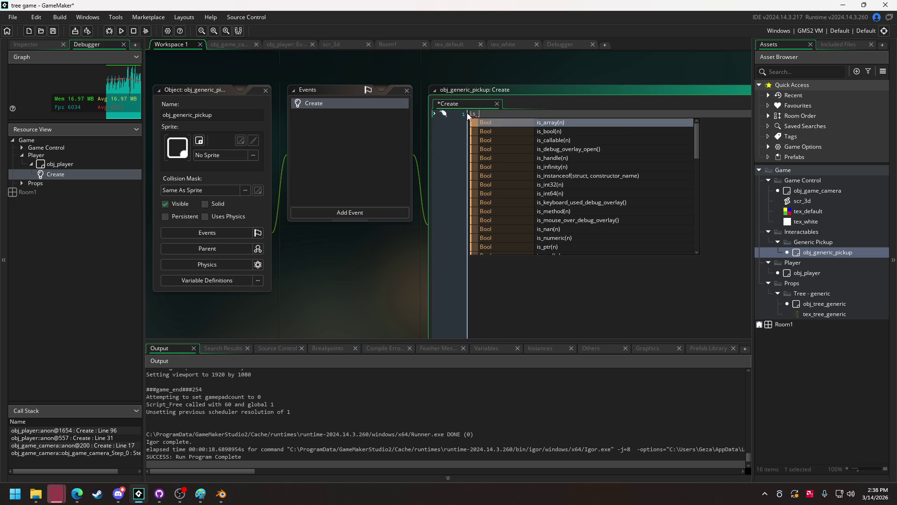
text(held =)
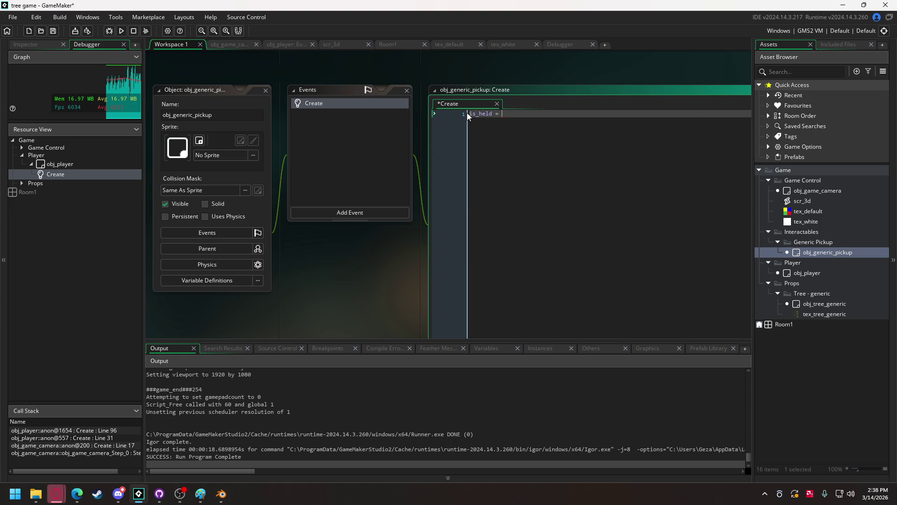
text(false)
key(Return)
key(Return)
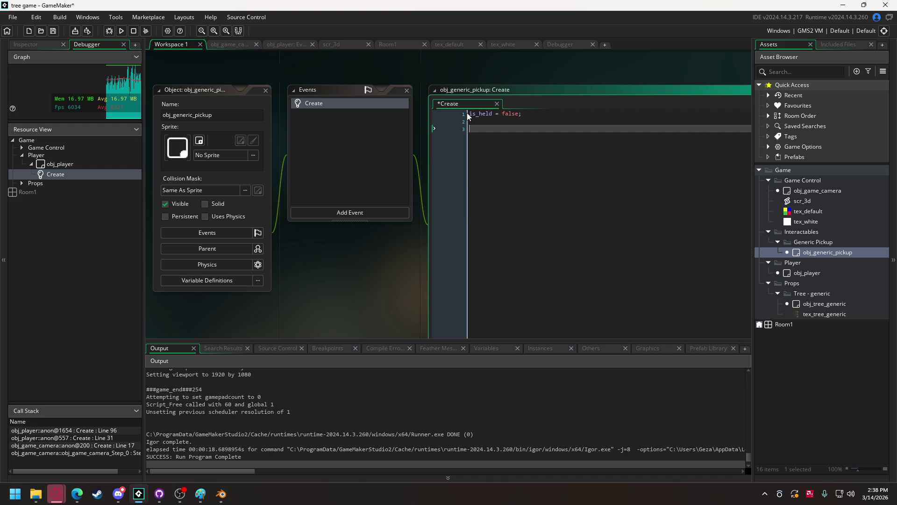
text(update_pos)
text(ition = function())
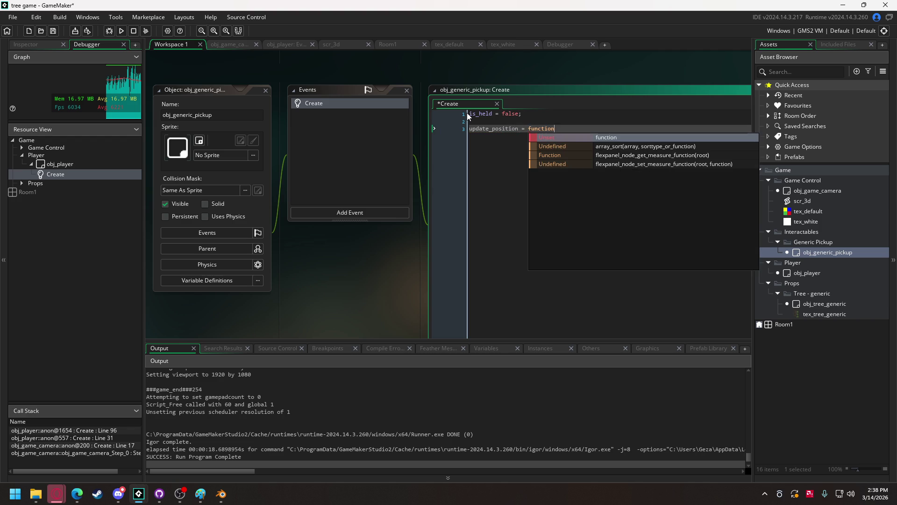
key(Return)
text({)
key(Return)
key(Return)
Step: Add an empty if (is_held) block inside the function
text(if (is)
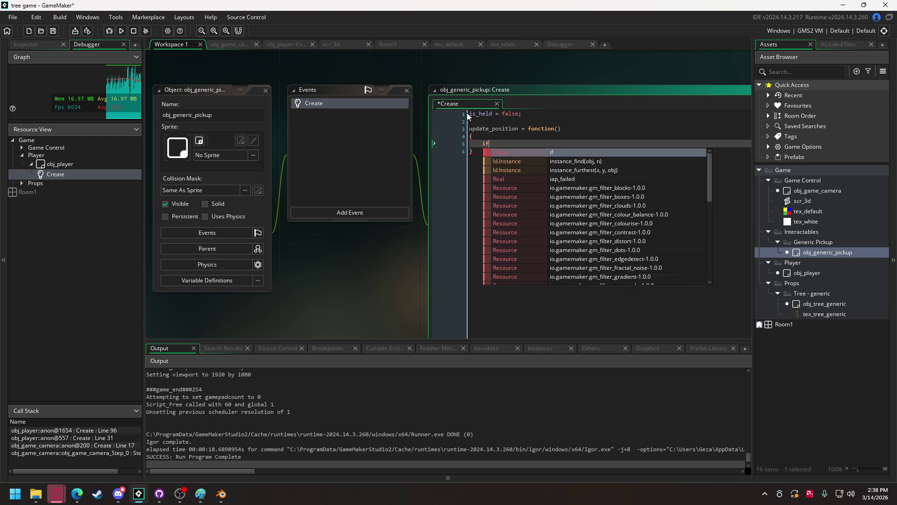
key(Return)
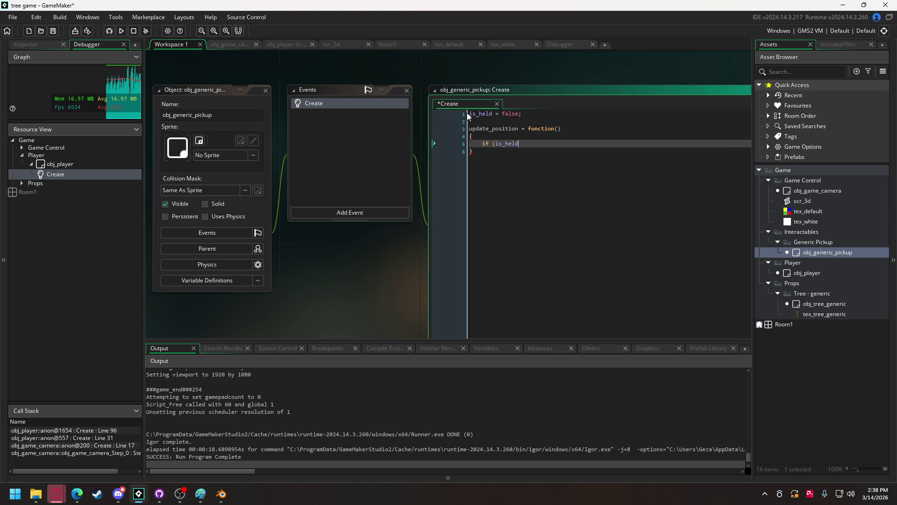
text())
key(Return)
text({)
key(Return)
key(Return)
text(})
key(Up)
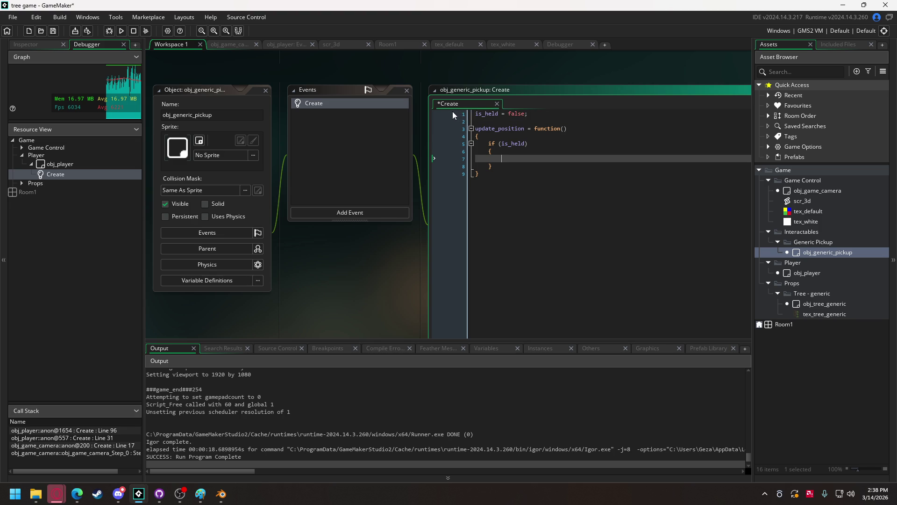
Step: Add an empty else block after the if block
click(523, 166)
key(Return)
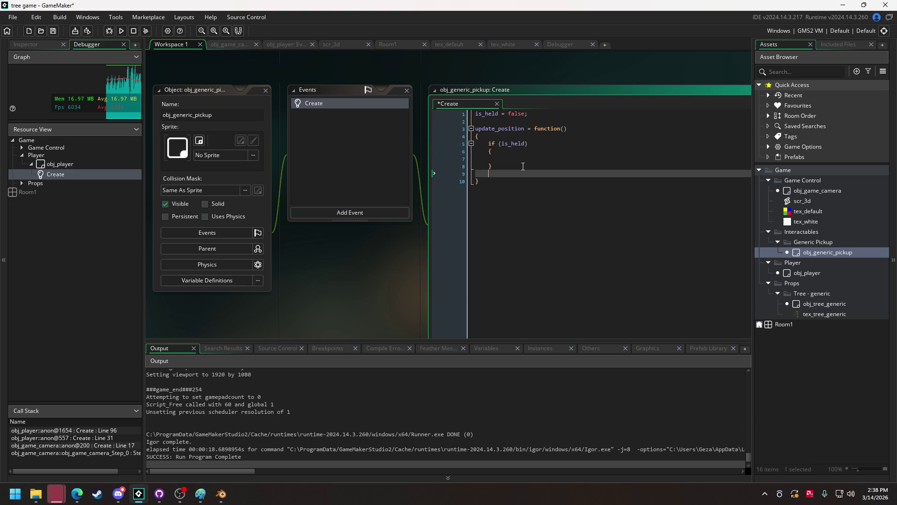
text(else)
key(Return)
text({)
key(Return)
key(Return)
key(Up)
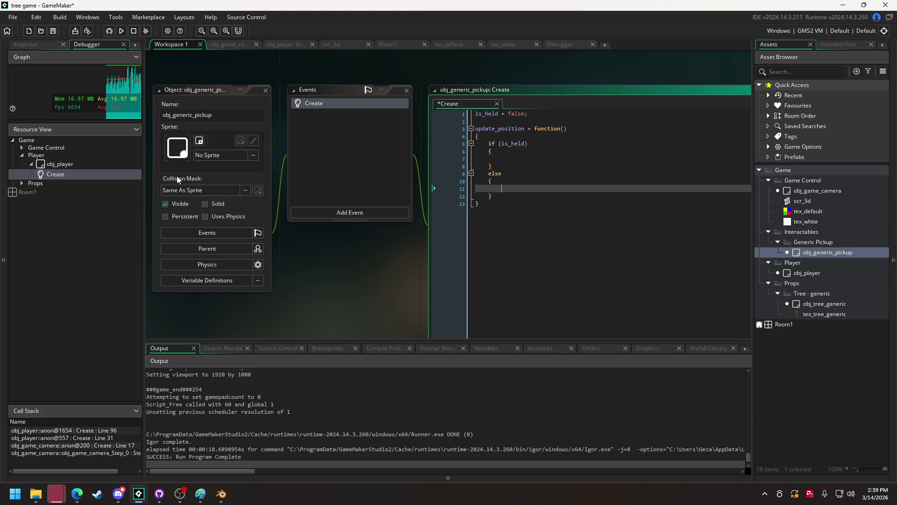
Step: Insert z = 0; on a new line under is_held
click(492, 121)
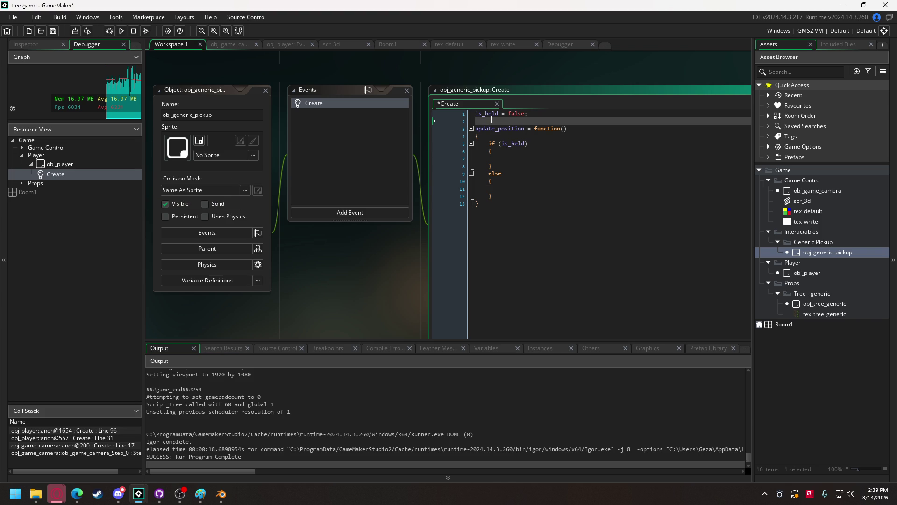
key(Return)
key(Up)
text(z = 0)
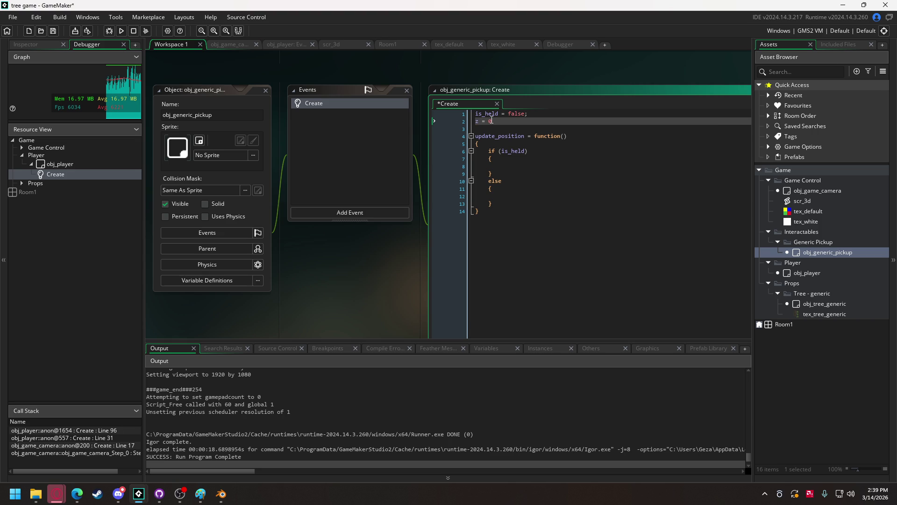
text(;)
Step: In the if (is_held) block, write x = obj_player.x + lengthdir_x()
click(535, 165)
text(x = )
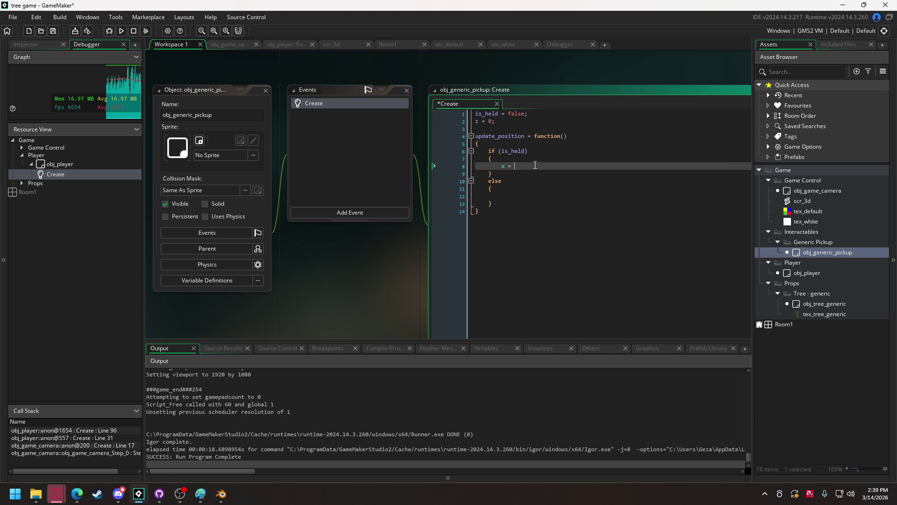
text(opb)
key(BackSpace)
key(BackSpace)
text(bj)
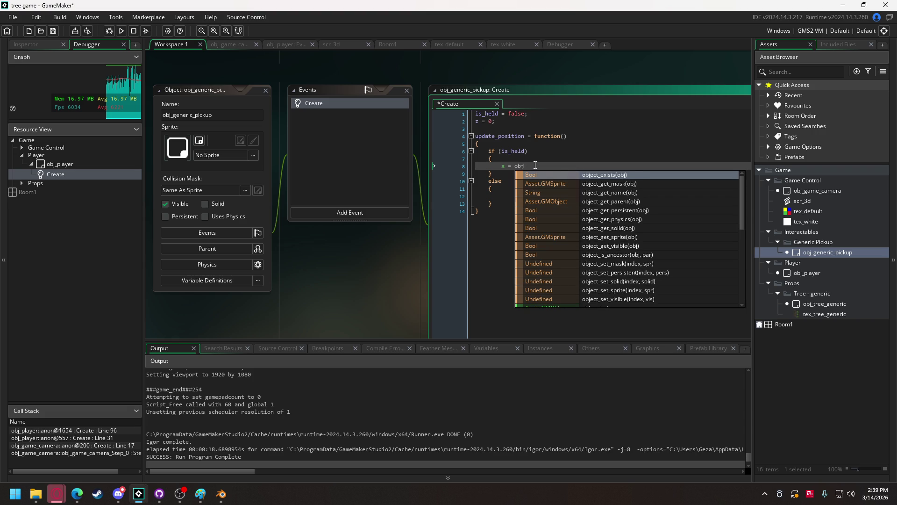
text(_pl)
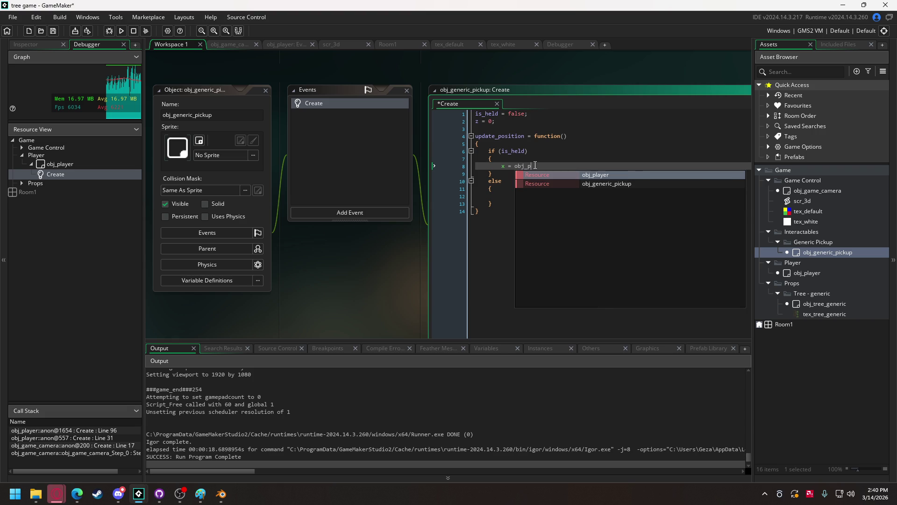
key(Return)
text(.x + )
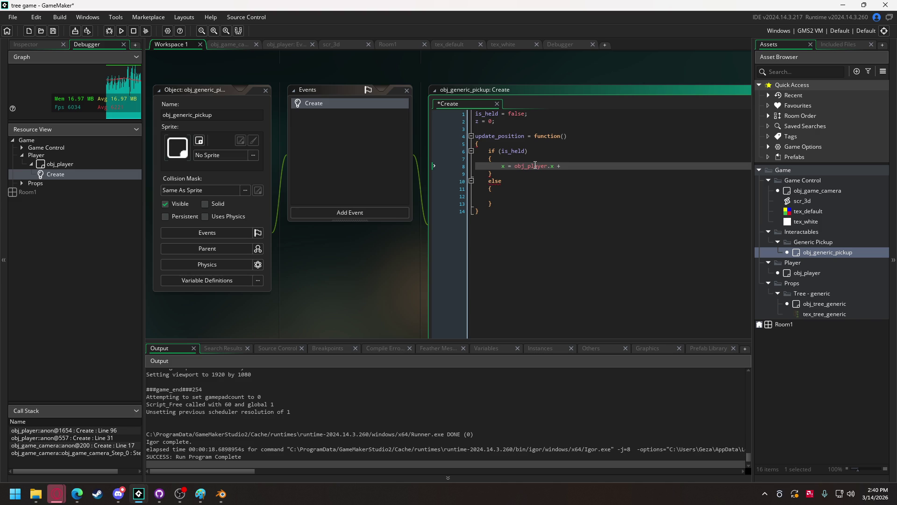
text(lengt)
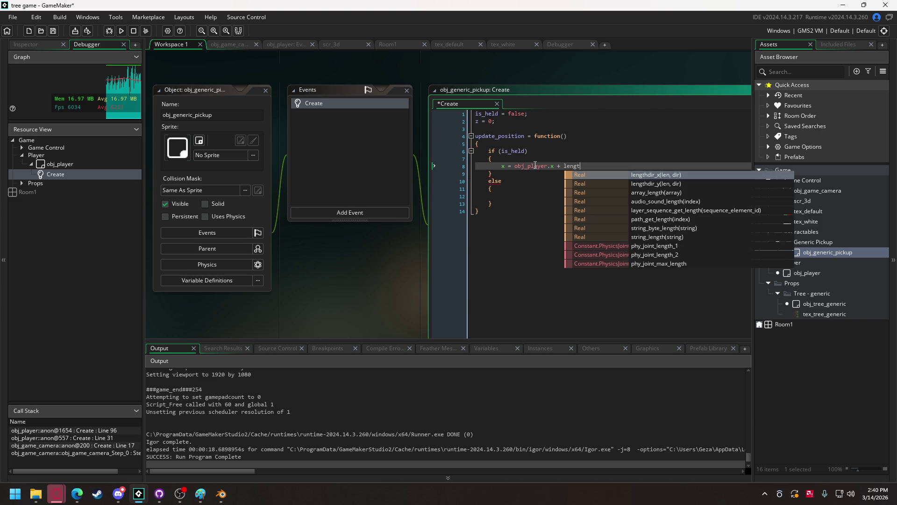
key(Return)
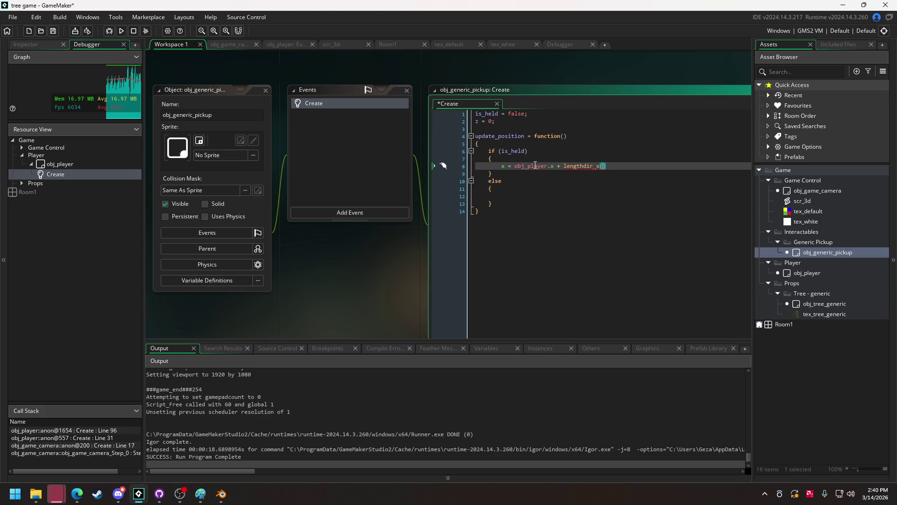
Step: Add the size variable on a new line below z = 0
click(538, 113)
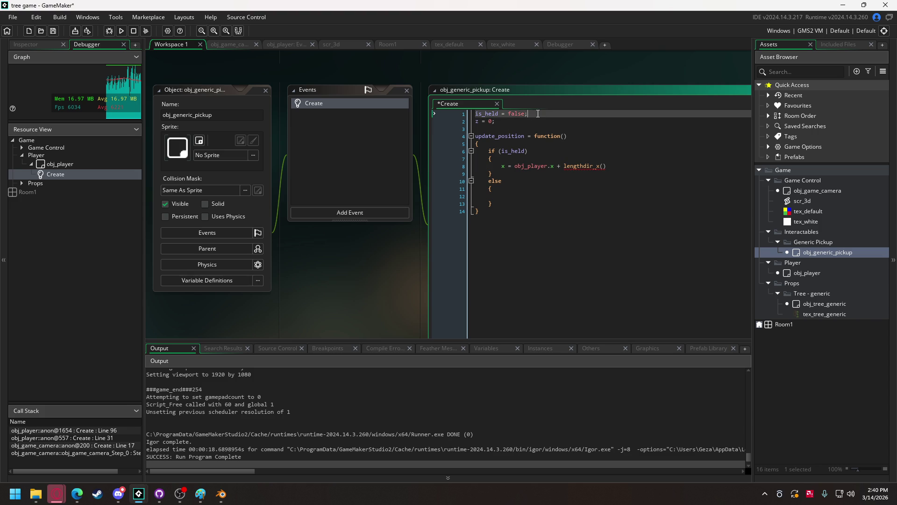
click(530, 121)
key(Return)
text(size = 2;)
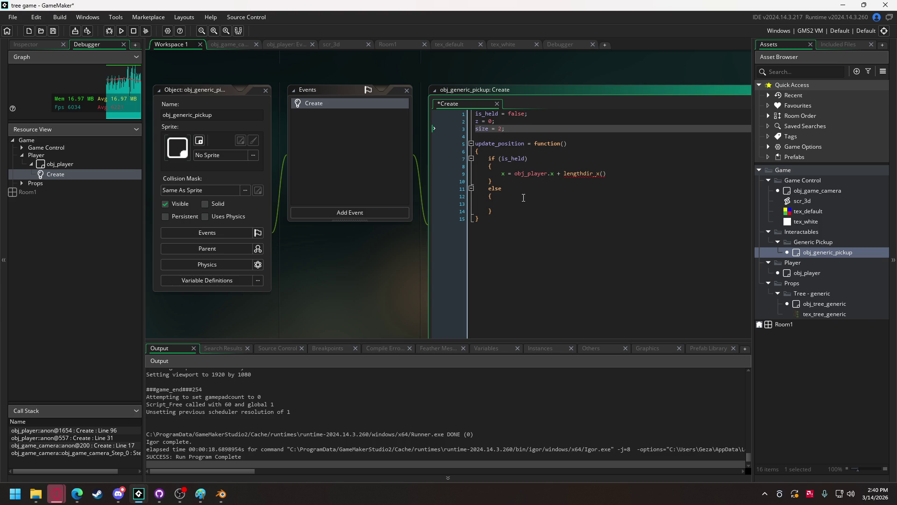
click(619, 172)
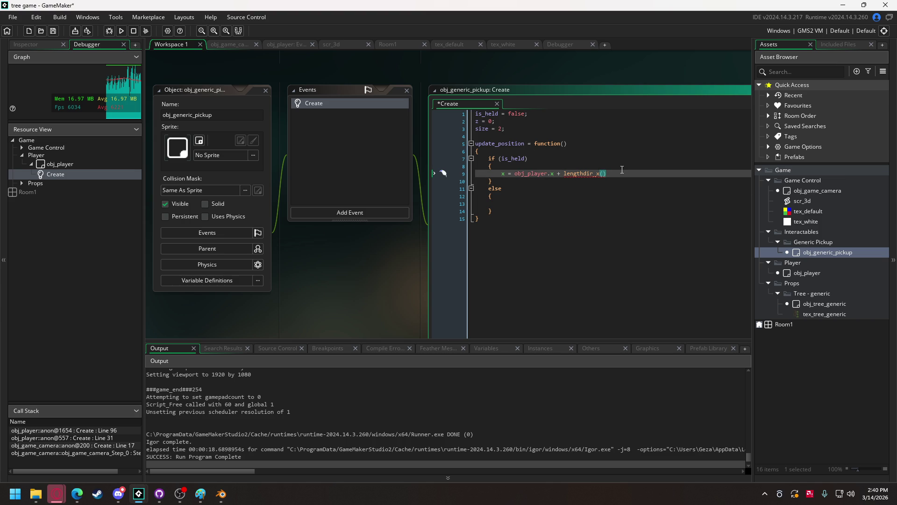
Step: Fill lengthdir_x's length argument with size + obj_player.collision_sphere_radius, followed by a comma
text(size)
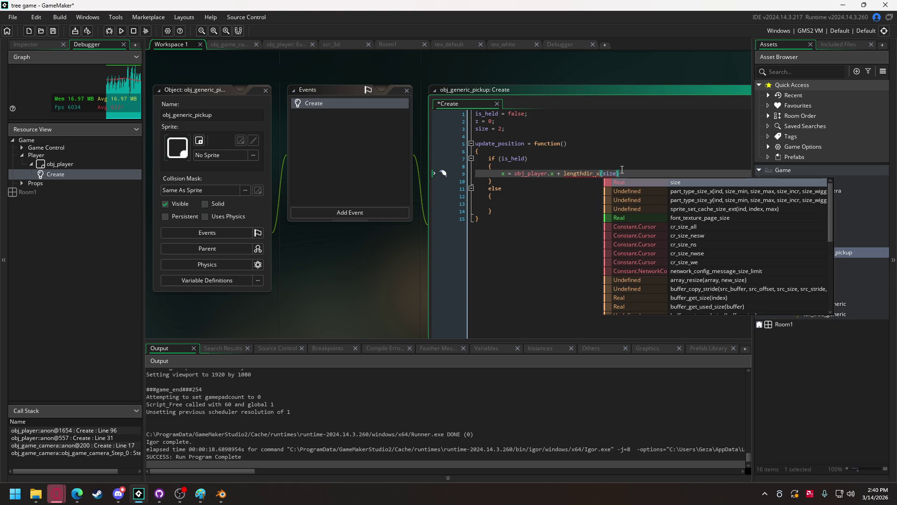
text( +)
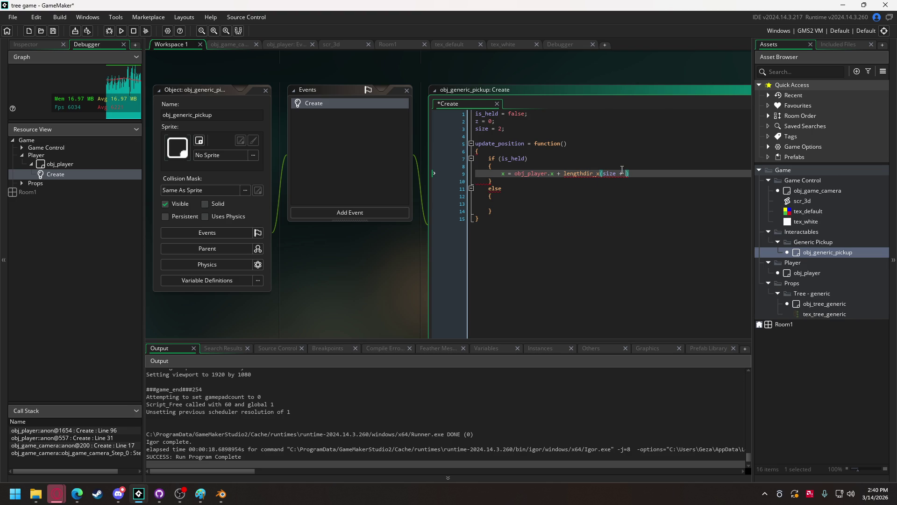
text( obj_p)
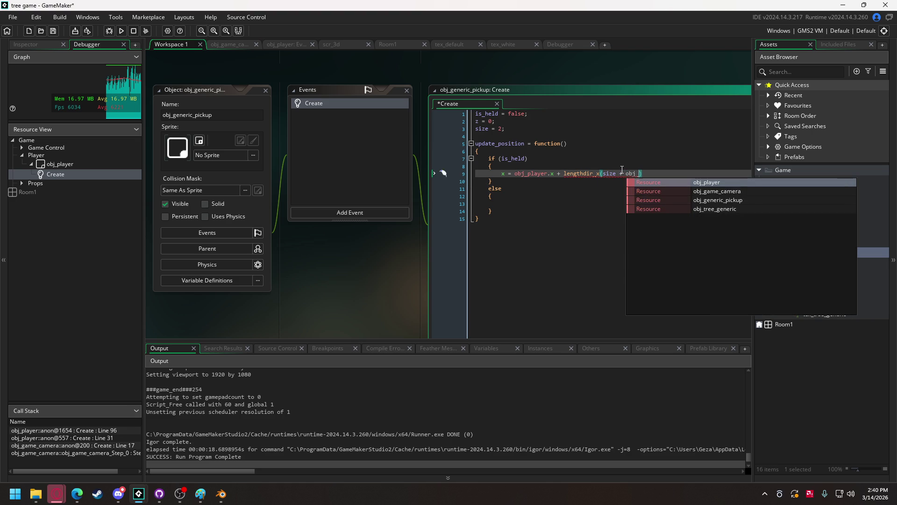
text(layer)
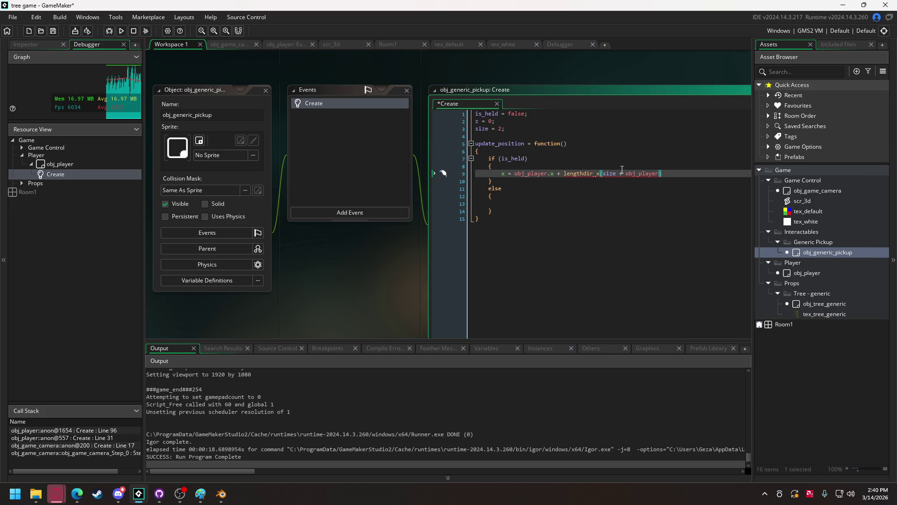
text(.spe)
key(BackSpace)
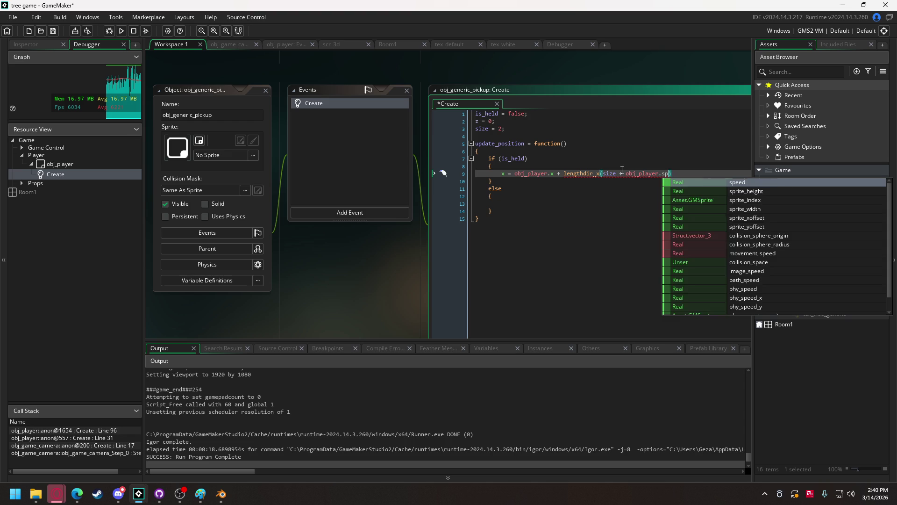
text(h)
key(Down)
key(Return)
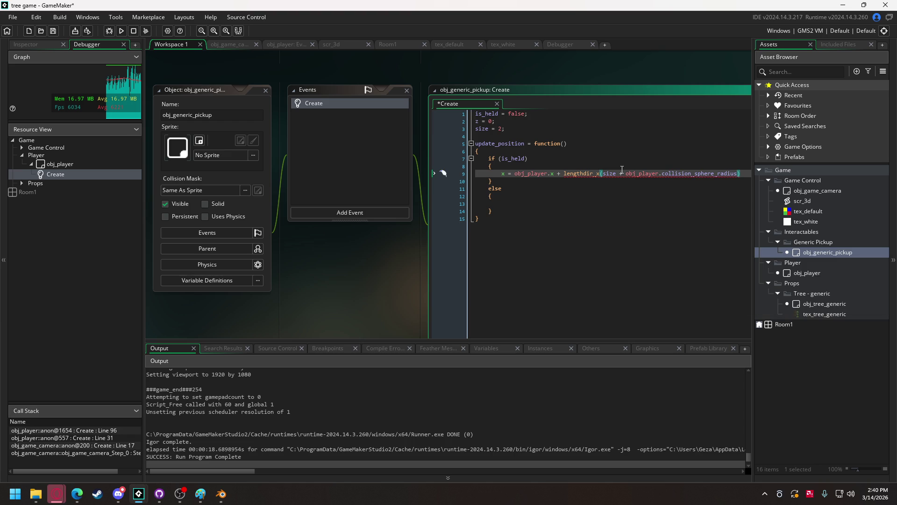
text(,)
click(547, 166)
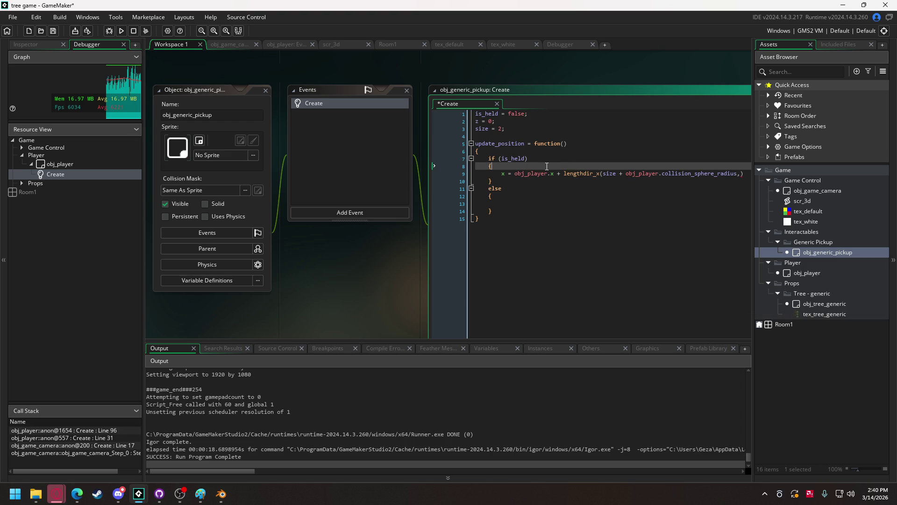
Step: Add a line var _distance = point_distance(x, y, obj_player.x, obj_player.y); inside the if block
key(Return)
text(var _)
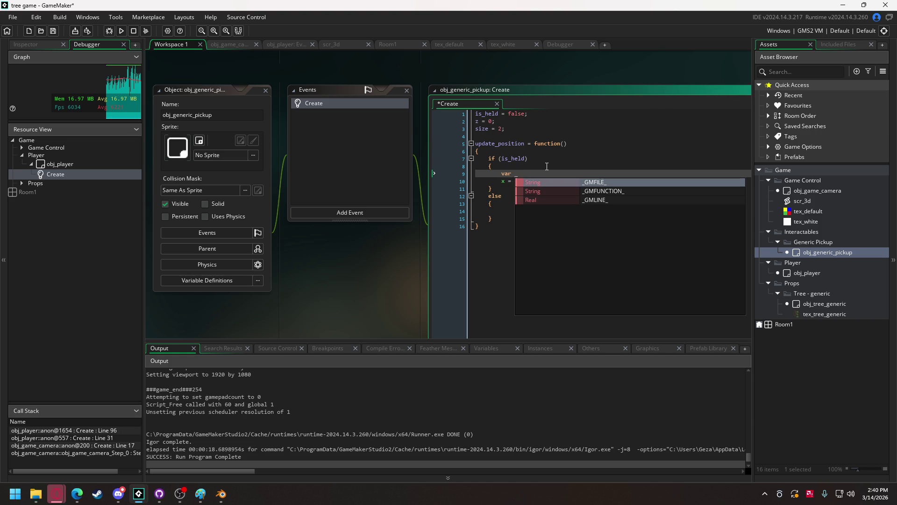
text(distance =)
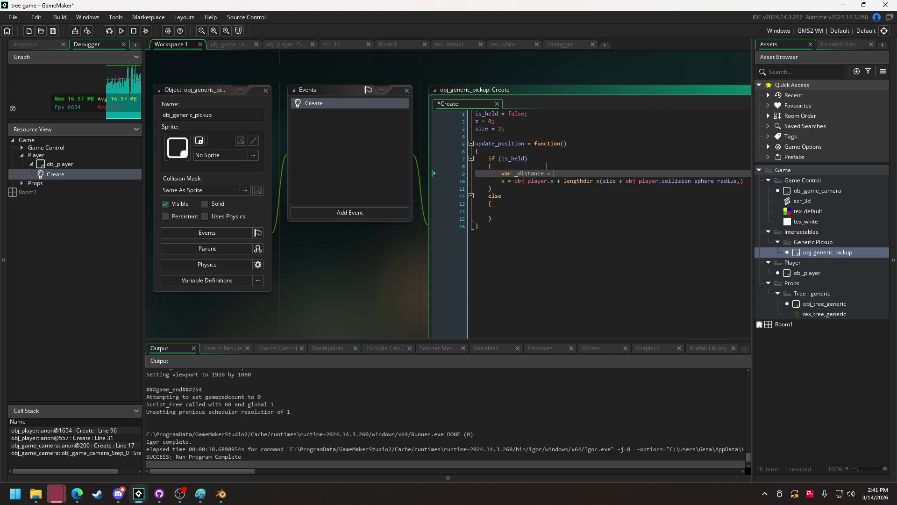
text(point)
key(Down)
key(Return)
text(x, y, o)
text(bj_pla)
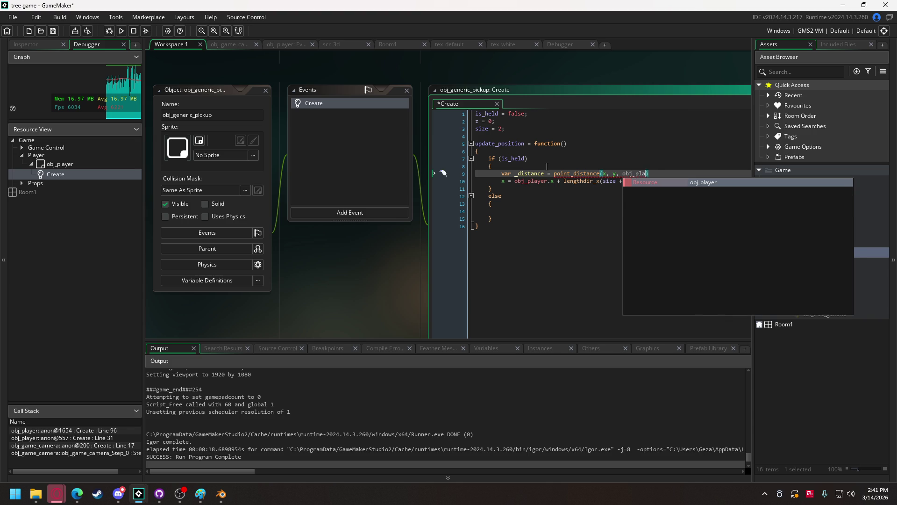
key(Return)
text(.x, )
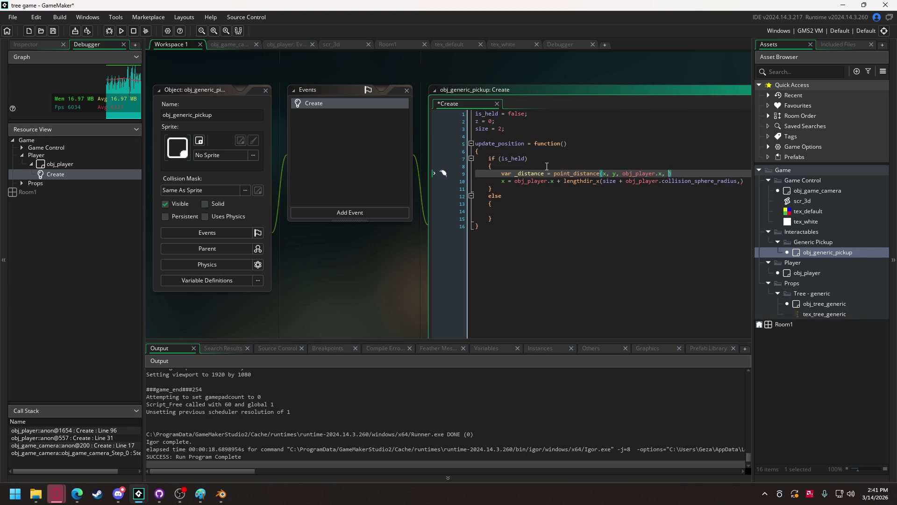
text(obj_pla)
key(Return)
text(.y)
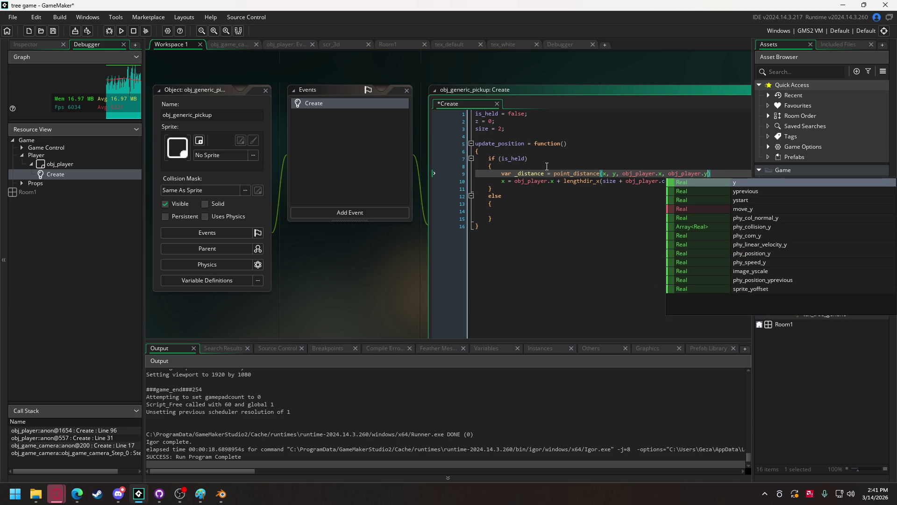
key(End)
text(;)
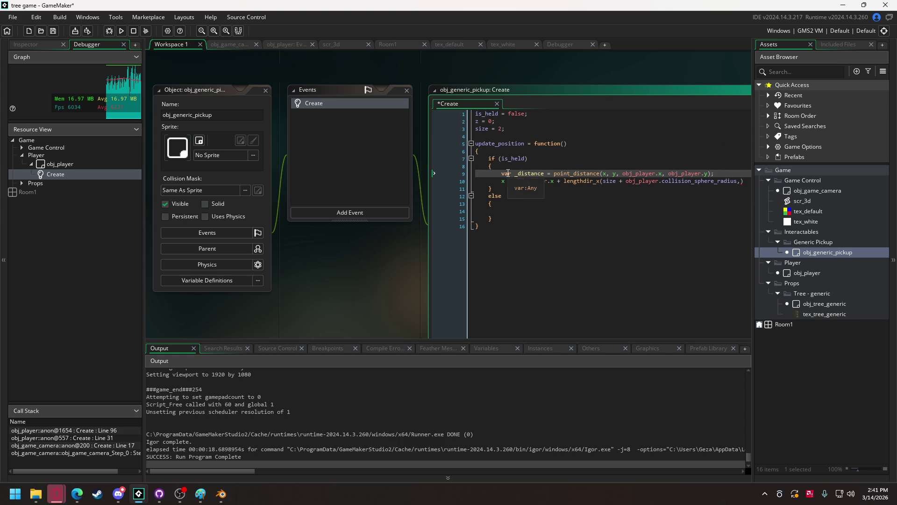
Step: Put _distance into the x assignment and rename the temporary variable to _dierction
click(741, 182)
text(_distance)
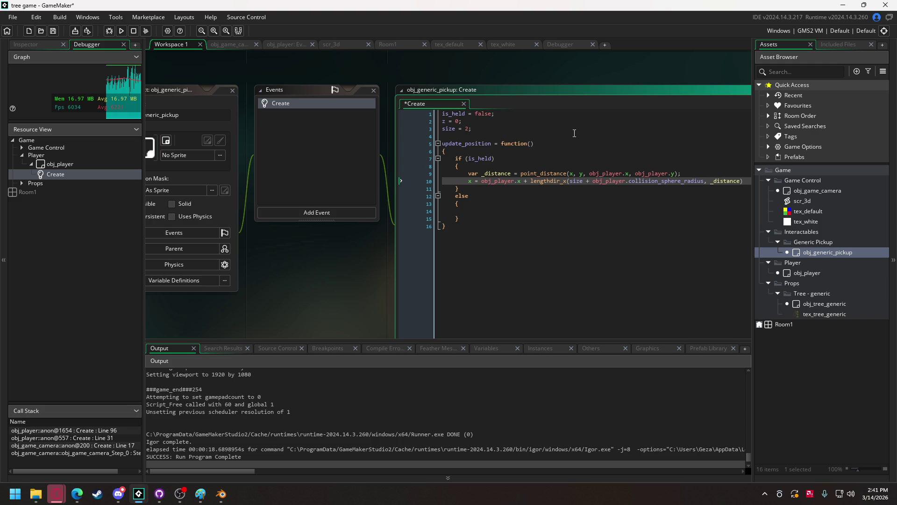
key(ctrl+Left)
double_click(486, 173)
text(_dierction)
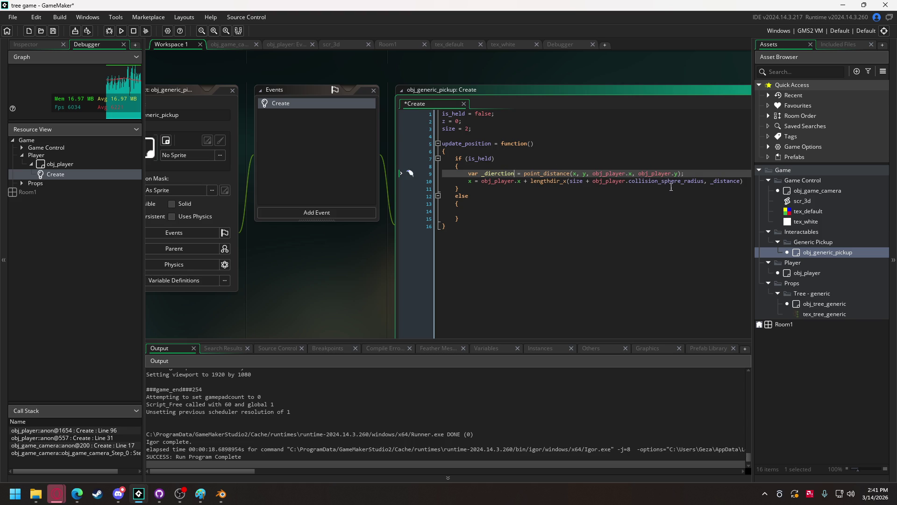
Step: Replace the _distance argument on line 10 with obj_game_camera.camera.rotation.yaw
click(711, 183)
drag(735, 183, 741, 183)
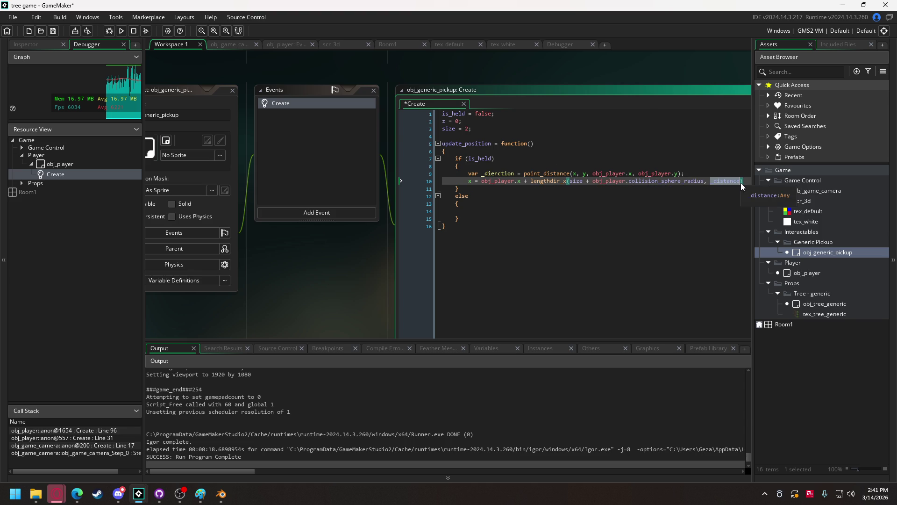
text(obj_pl)
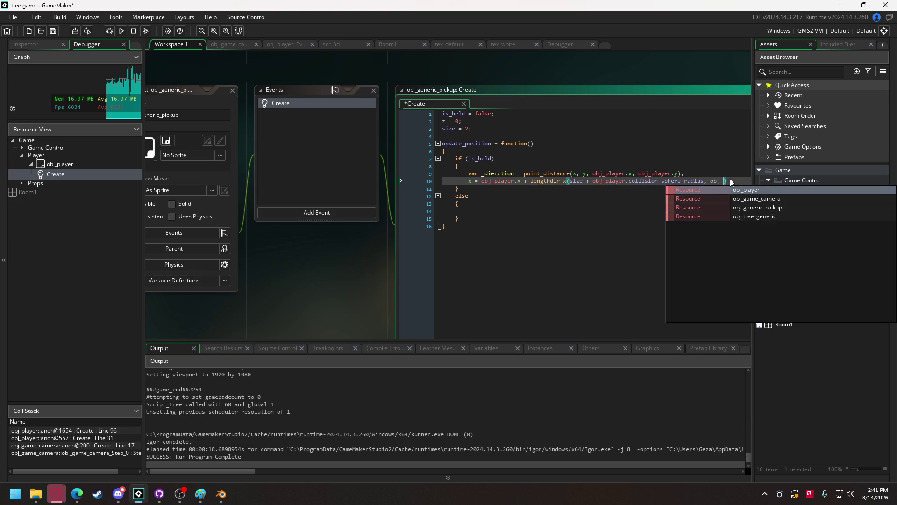
key(Return)
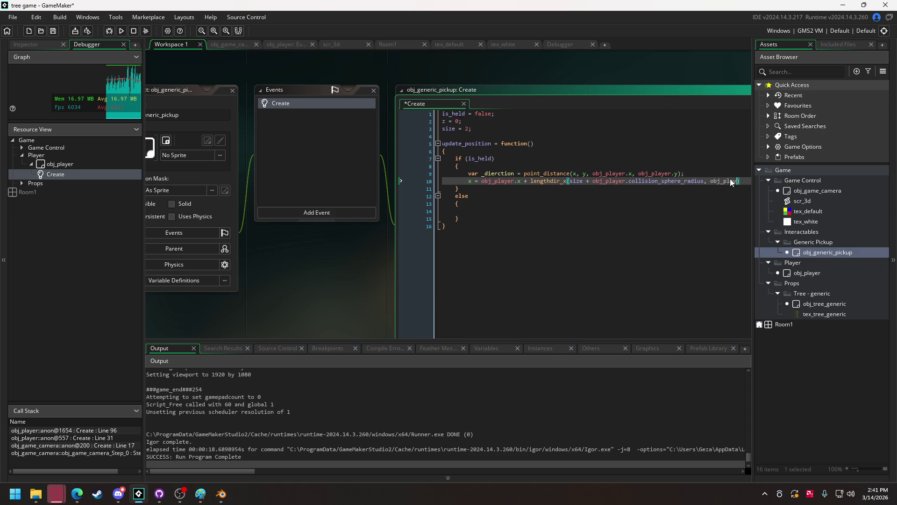
key(BackSpace)
key(BackSpace)
key(BackSpace)
text(game)
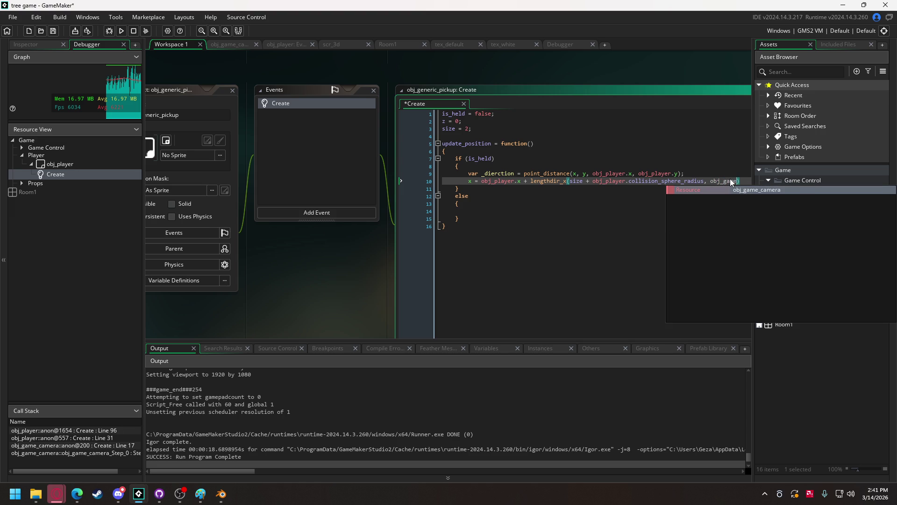
key(Return)
text(.cam)
text(era.rotation)
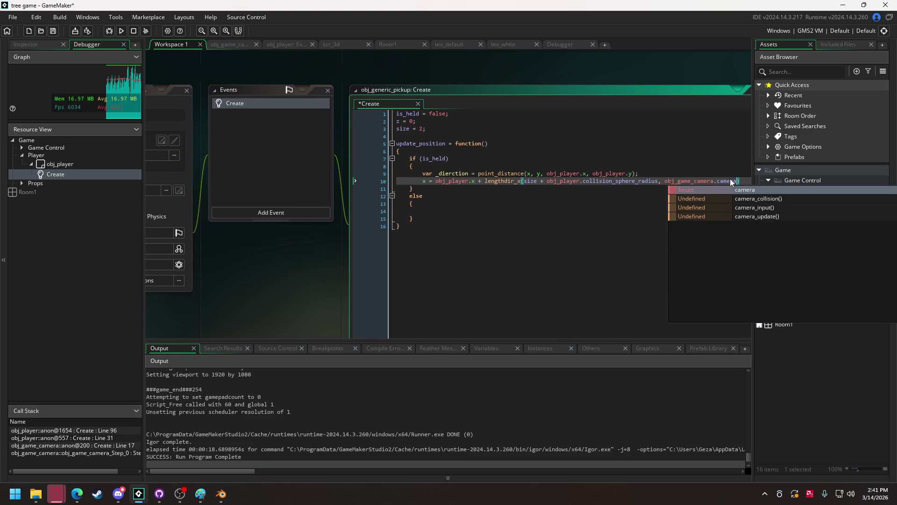
text(.ya)
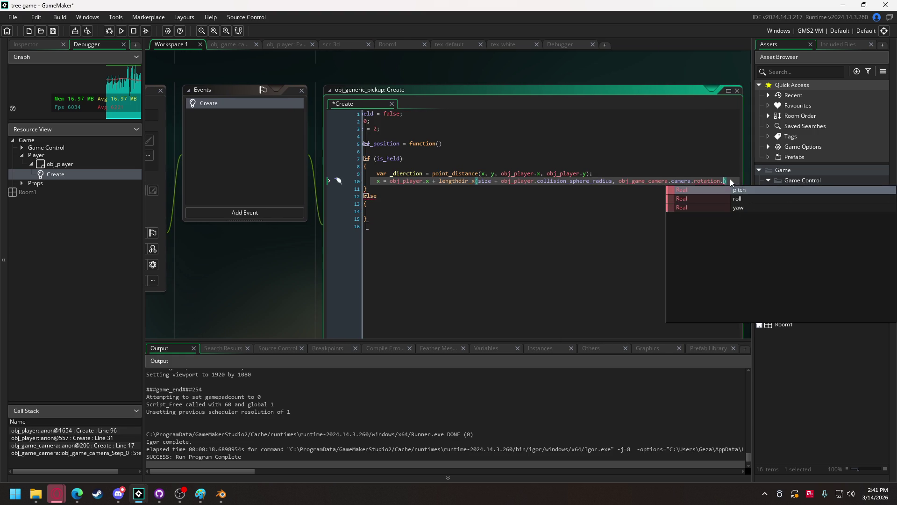
text(w)
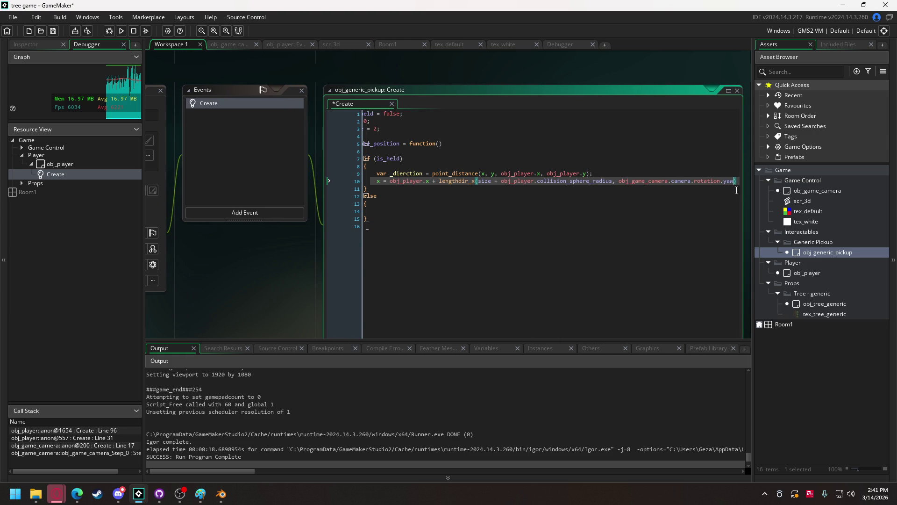
Step: Widen the code window, end the x line with ';', and delete the unused _dierction line
click(532, 220)
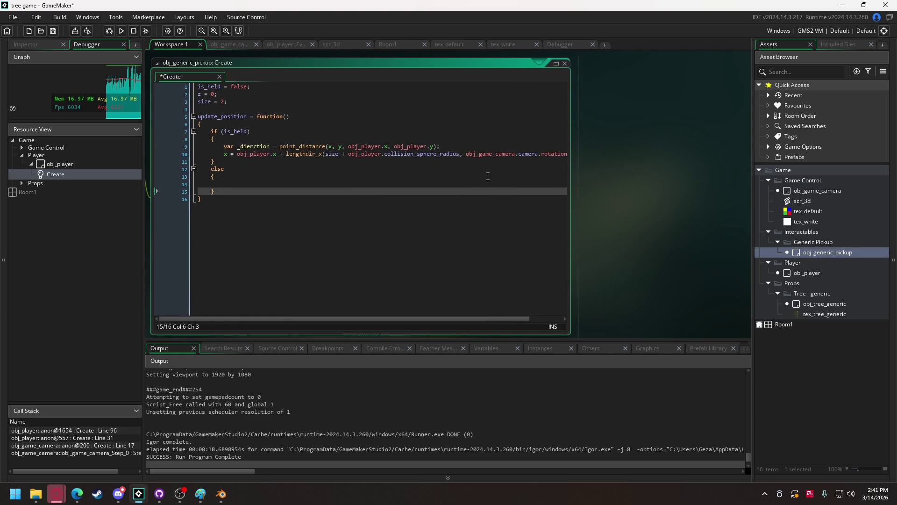
drag(570, 185, 695, 182)
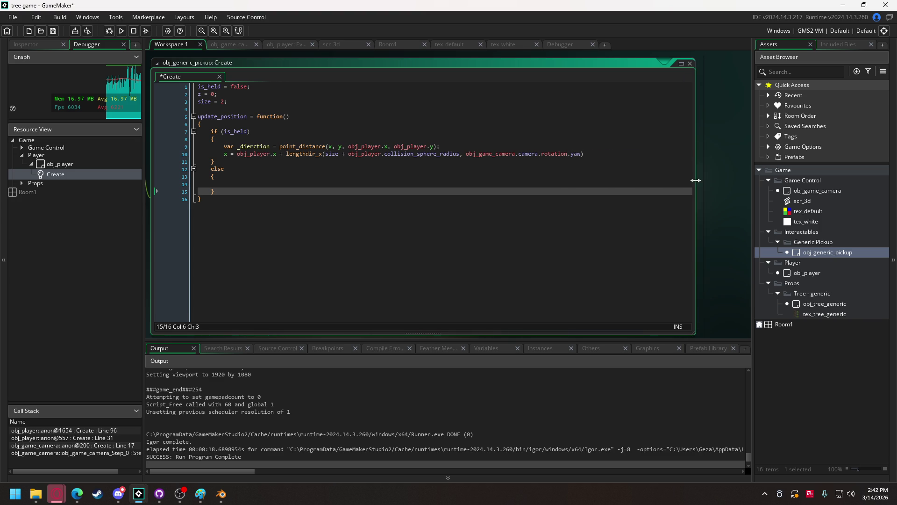
click(590, 154)
text(;)
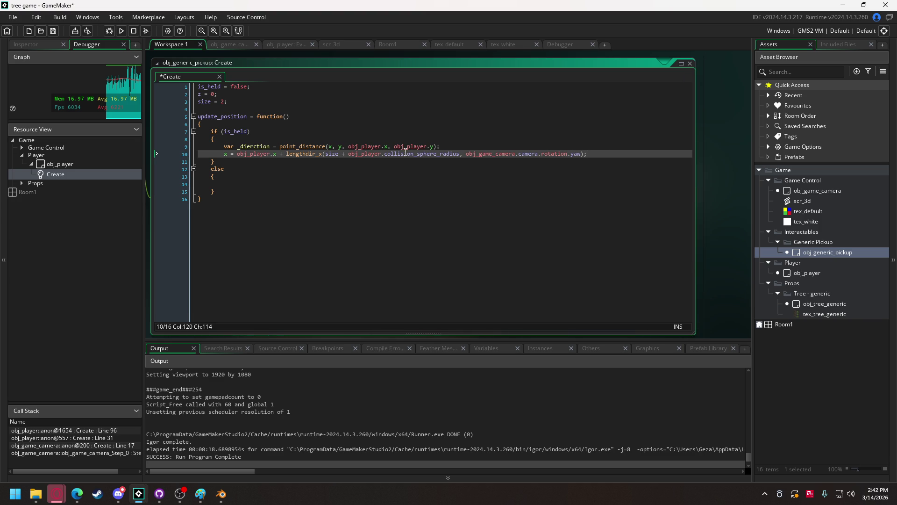
drag(453, 146, 196, 148)
key(BackSpace)
key(BackSpace)
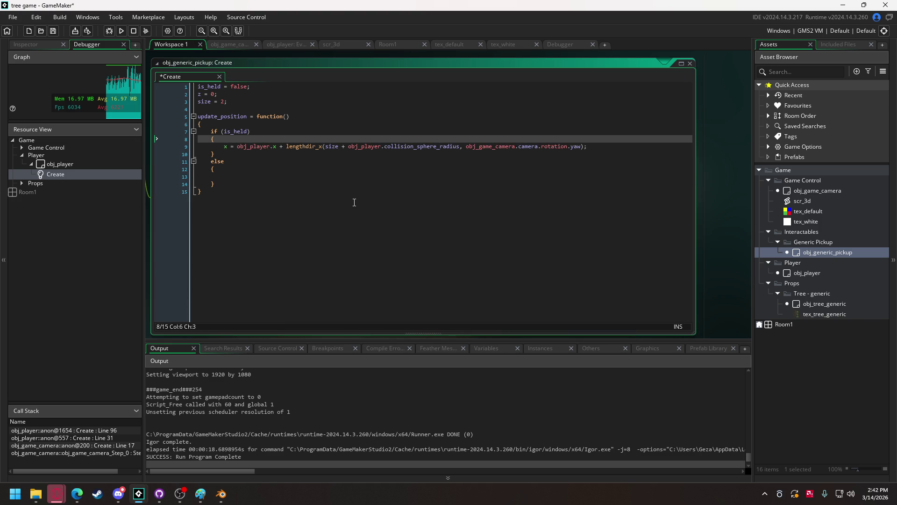
drag(588, 146, 225, 146)
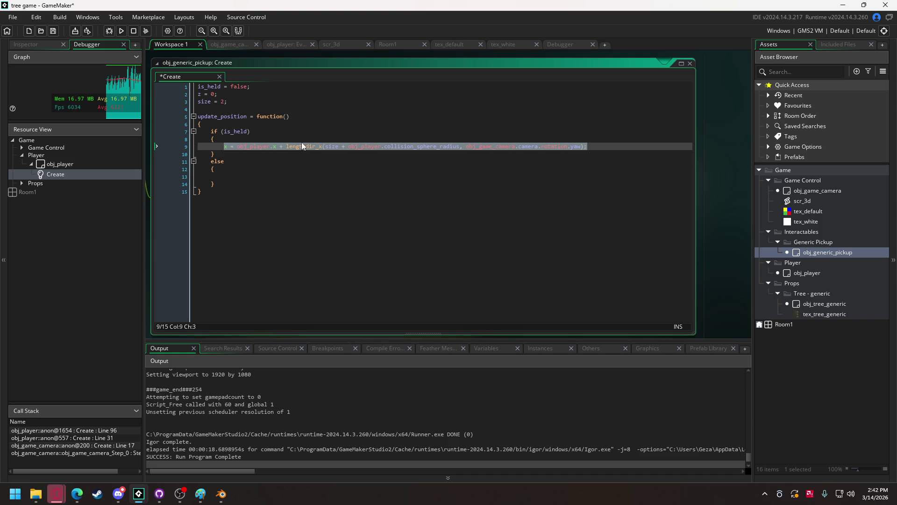
click(610, 147)
Step: Paste a copy of the x assignment and add a z = 5 line below it
key(Return)
text(x = obj_player.x + lengthdir_x(size + obj_player.collision_sphere_radius, obj_game_camera.camera.rotation.yaw);)
key(Return)
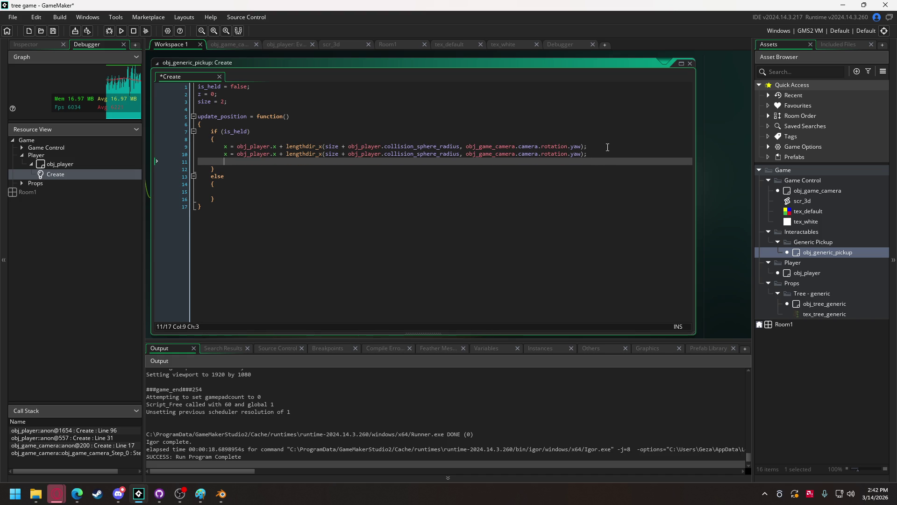
text(z = )
text(5)
Step: Turn the copied line into a y assignment using obj_player.y and lengthdir_y
click(225, 154)
double_click(227, 153)
text(y)
double_click(274, 153)
text(y)
click(321, 154)
key(BackSpace)
text(y)
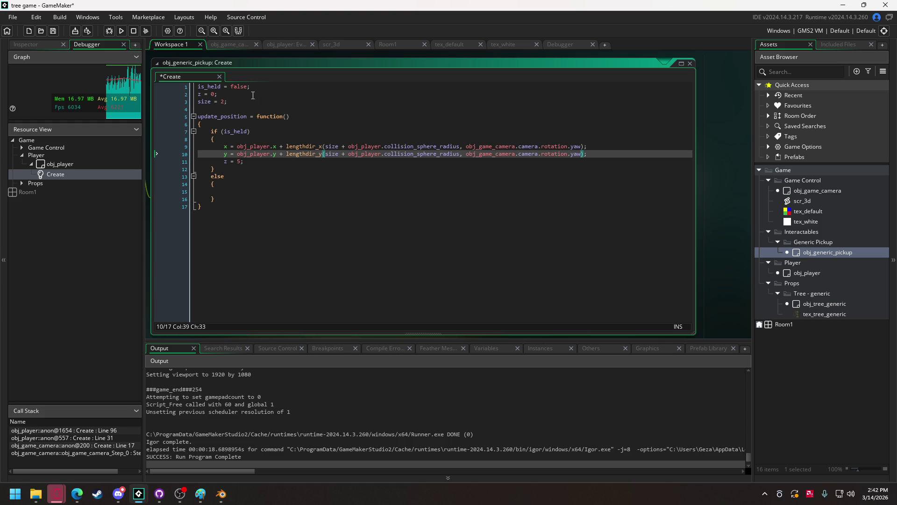
mouse_move(204, 85)
key(ctrl+Tab)
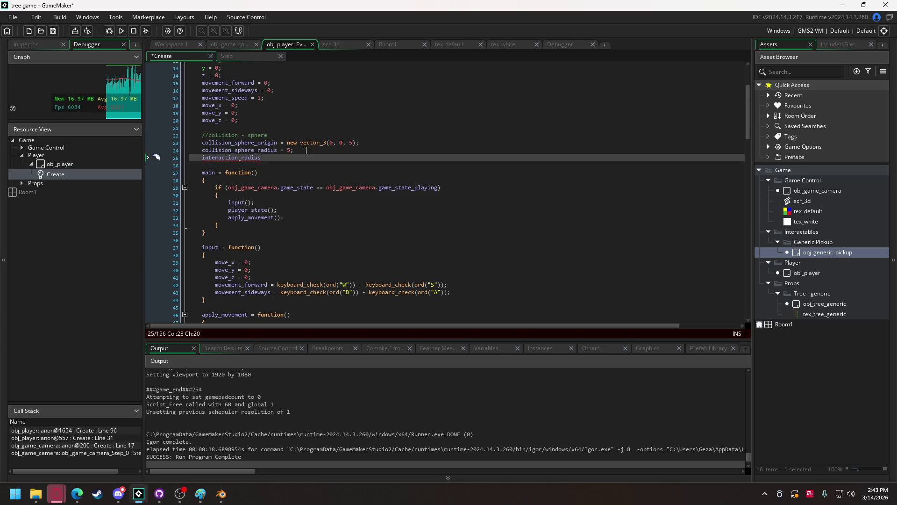
text(= coll)
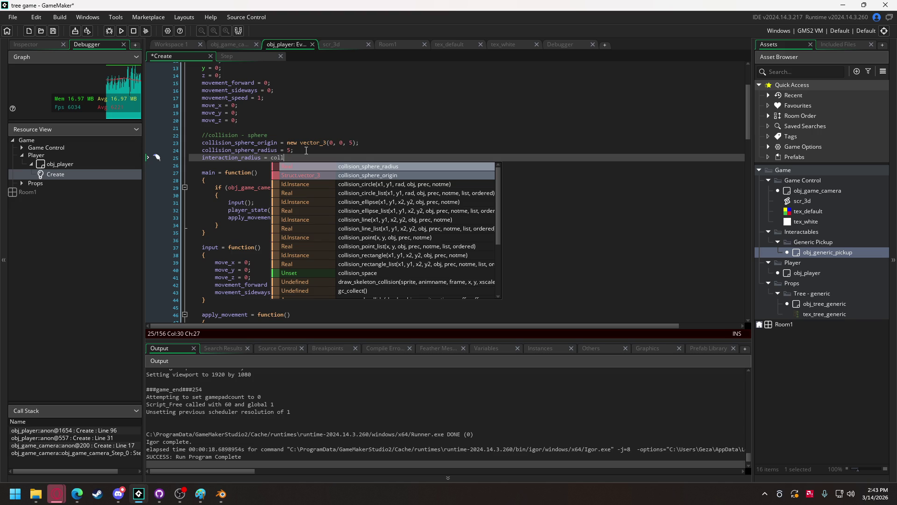
key(Return)
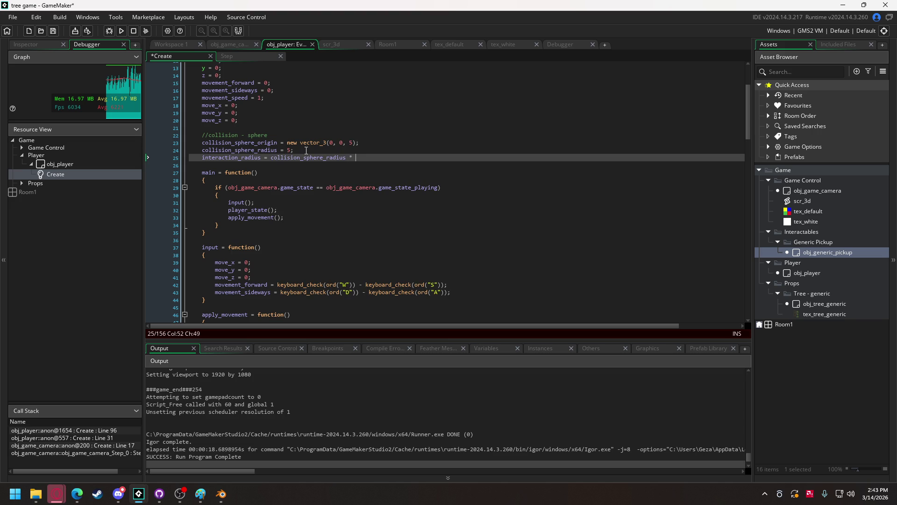
text(2;)
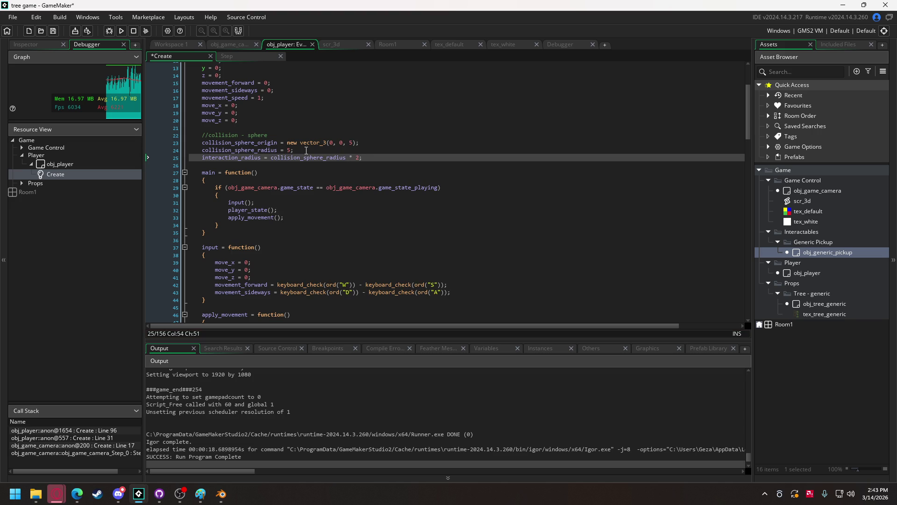
scroll(306, 159, down, 15)
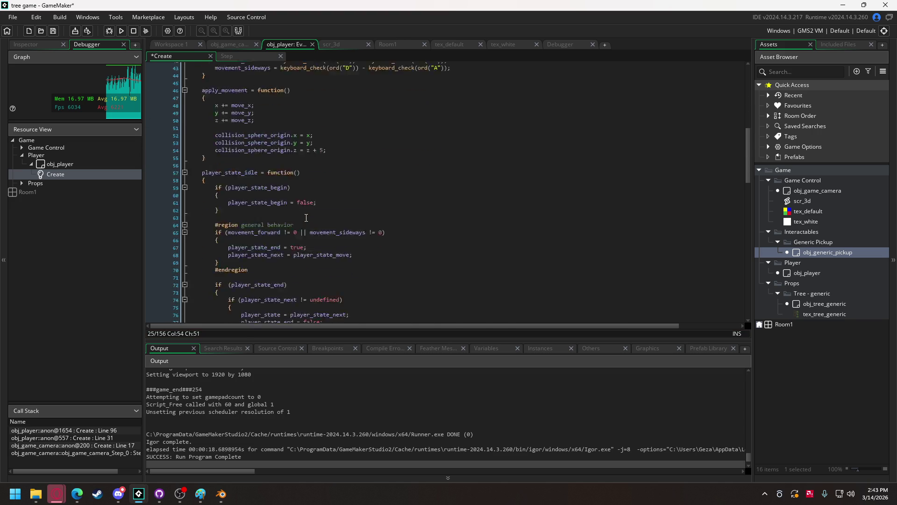
scroll(308, 214, down, 7)
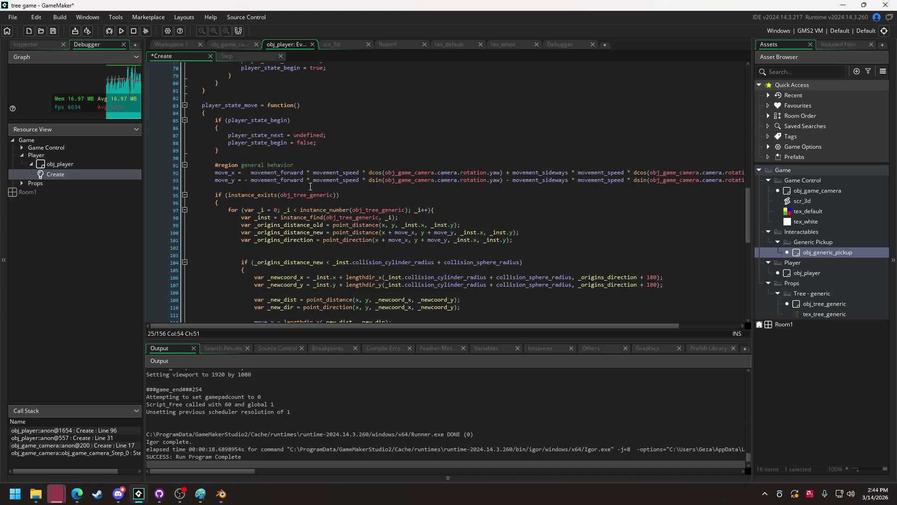
scroll(311, 186, down, 4)
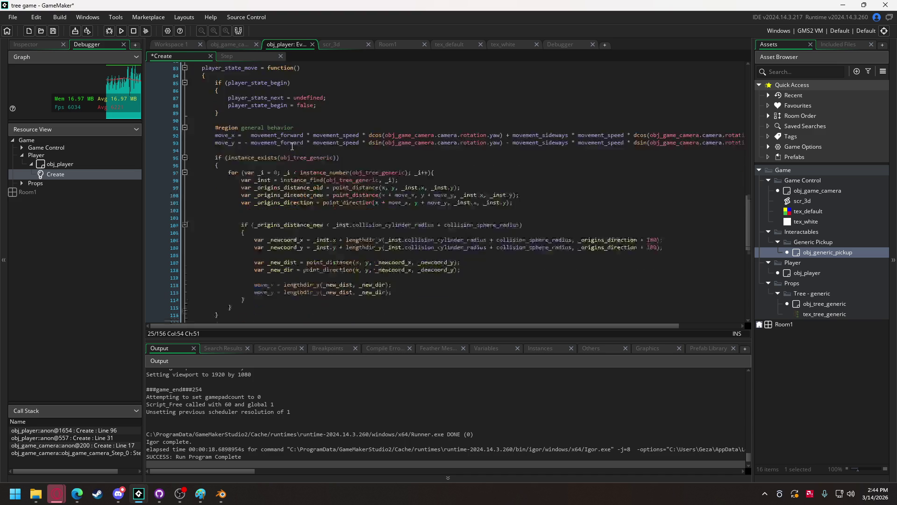
scroll(290, 184, up, 3)
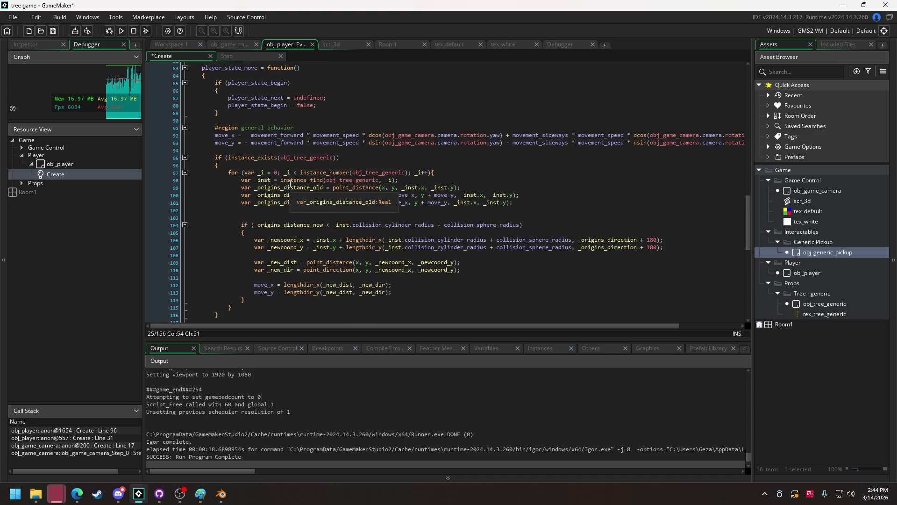
scroll(290, 184, down, 1)
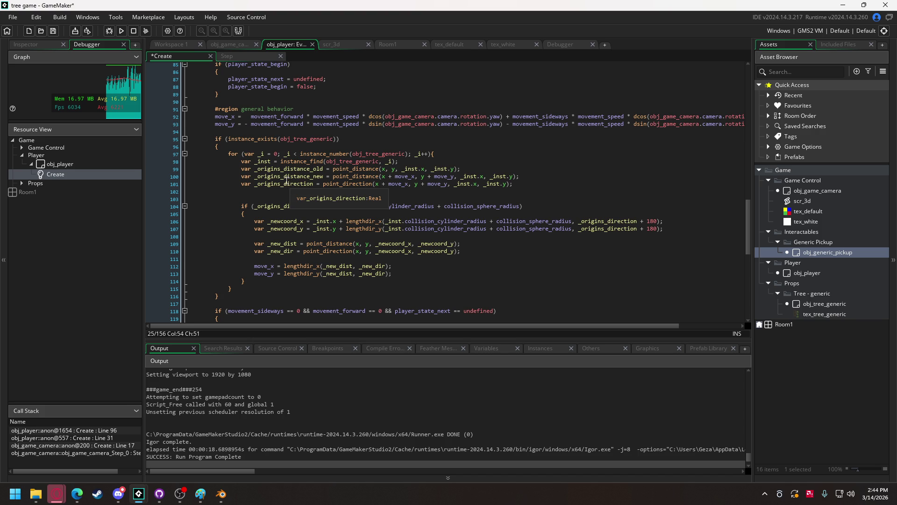
scroll(288, 182, up, 3)
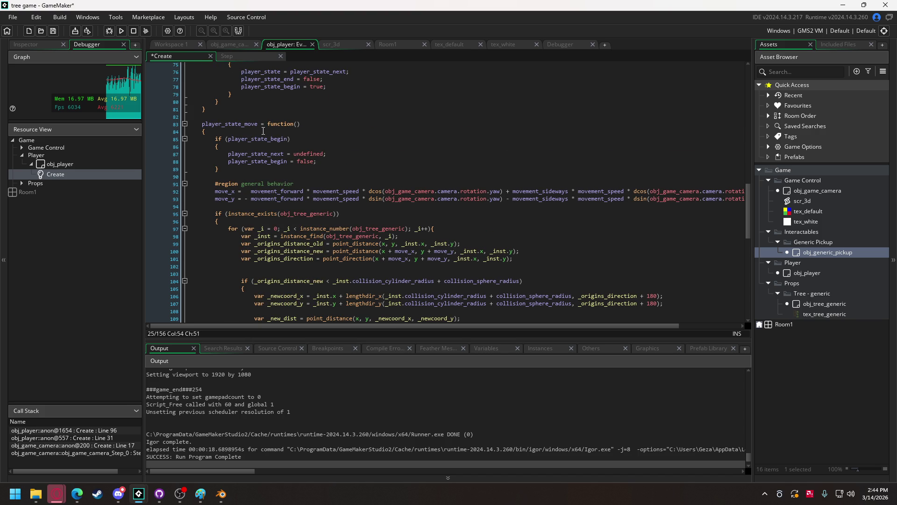
scroll(264, 131, down, 15)
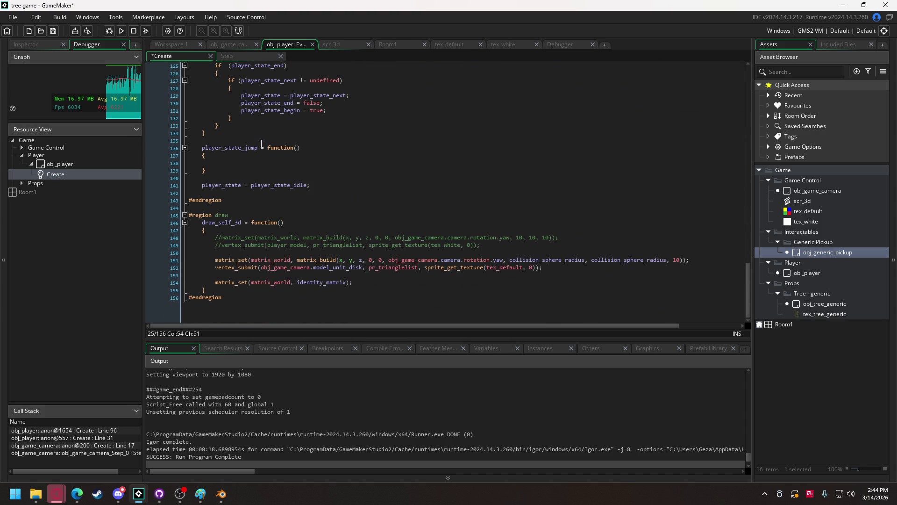
Step: Add an empty player_interact = function() { } below the player_state line
click(246, 192)
key(Return)
key(Return)
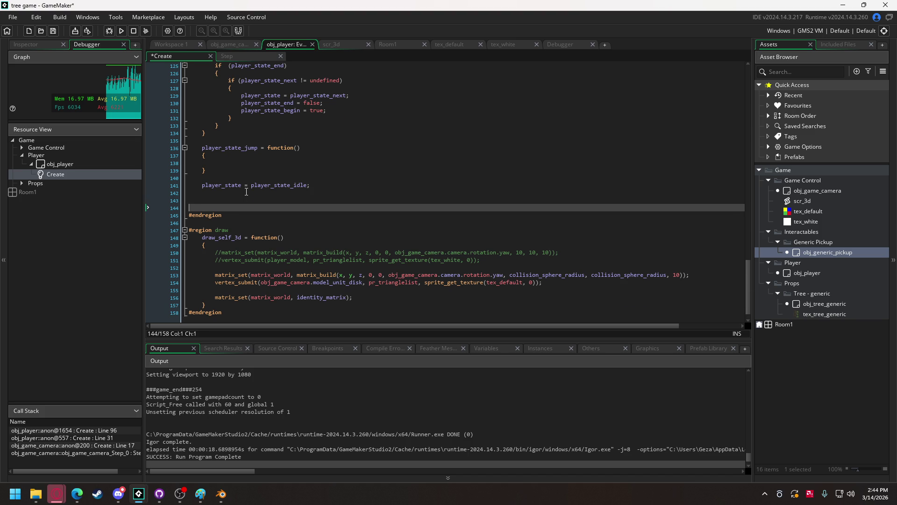
key(Up)
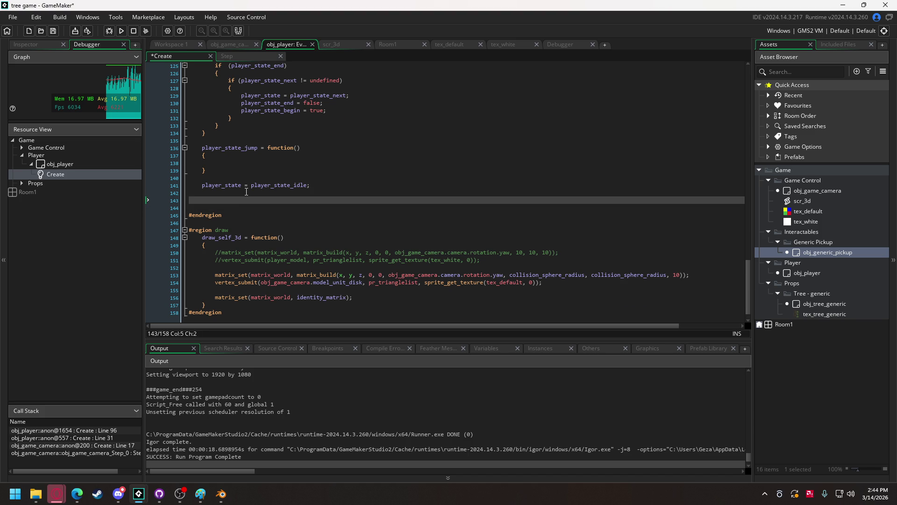
text(player_)
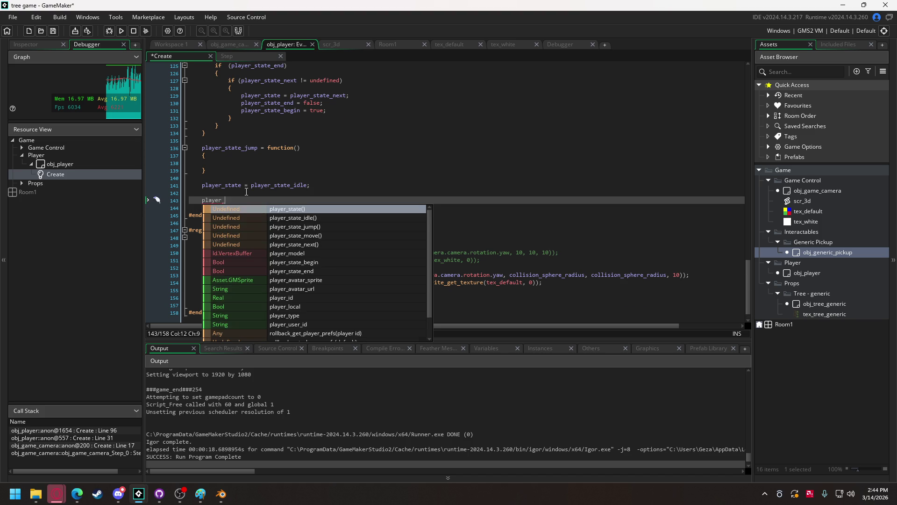
text(interact())
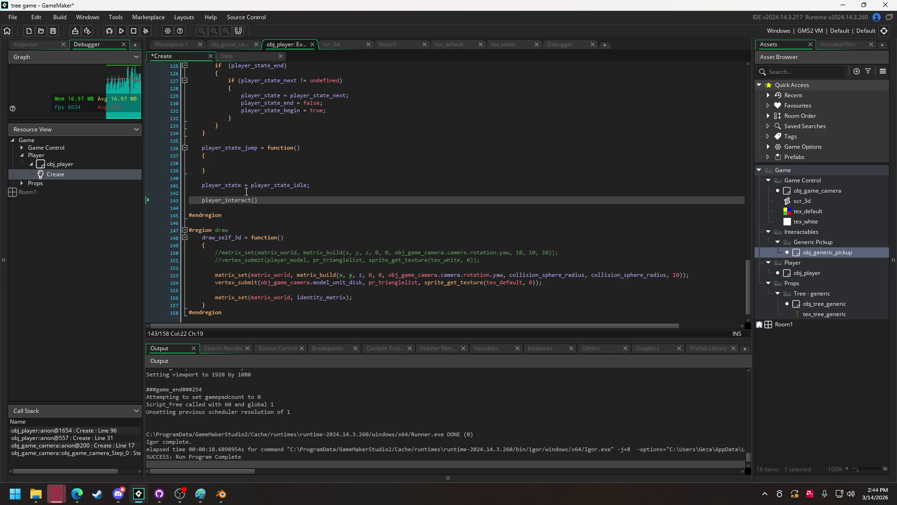
key(BackSpace)
text(function())
key(Return)
text({)
key(Return)
key(Return)
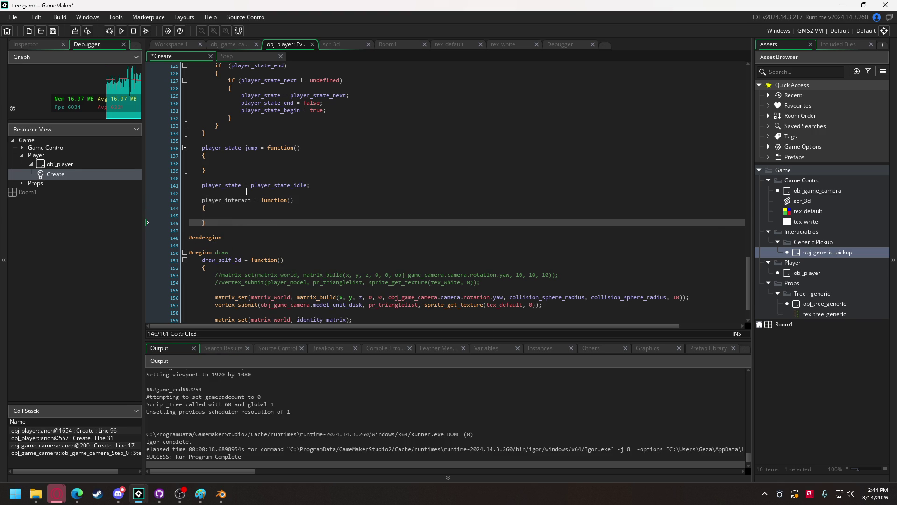
key(Up)
Step: Put the movement loop's brace on its own line and select the if check and loop header
scroll(246, 192, up, 12)
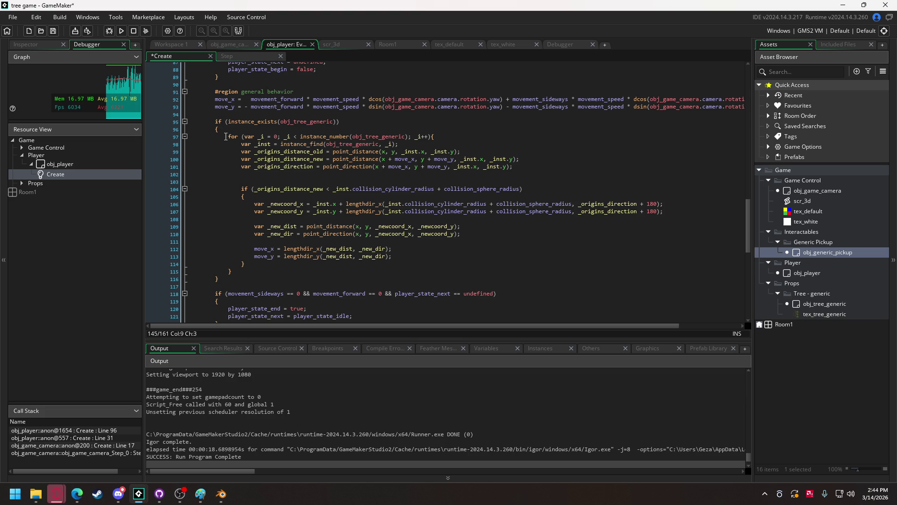
mouse_move(215, 122)
mouse_down()
mouse_move(341, 122)
mouse_move(443, 136)
mouse_up()
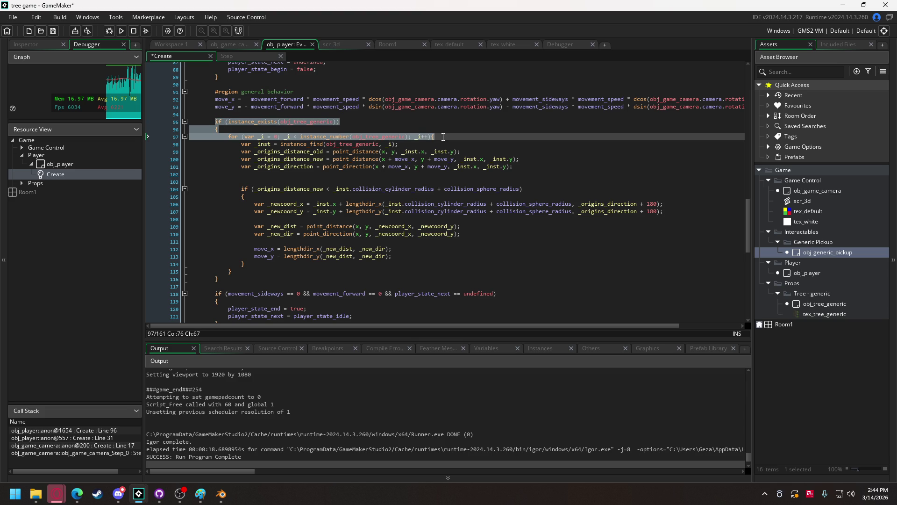
click(430, 137)
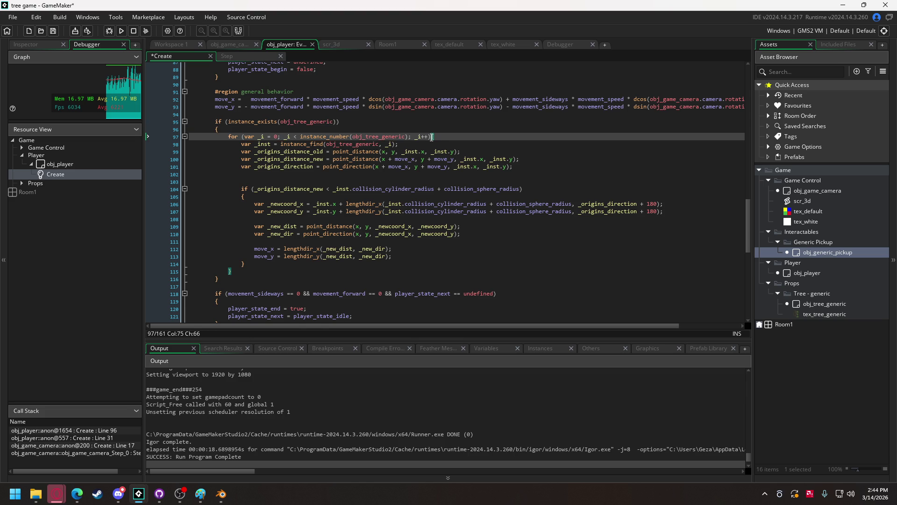
key(Return)
key(BackSpace)
drag(234, 148, 218, 120)
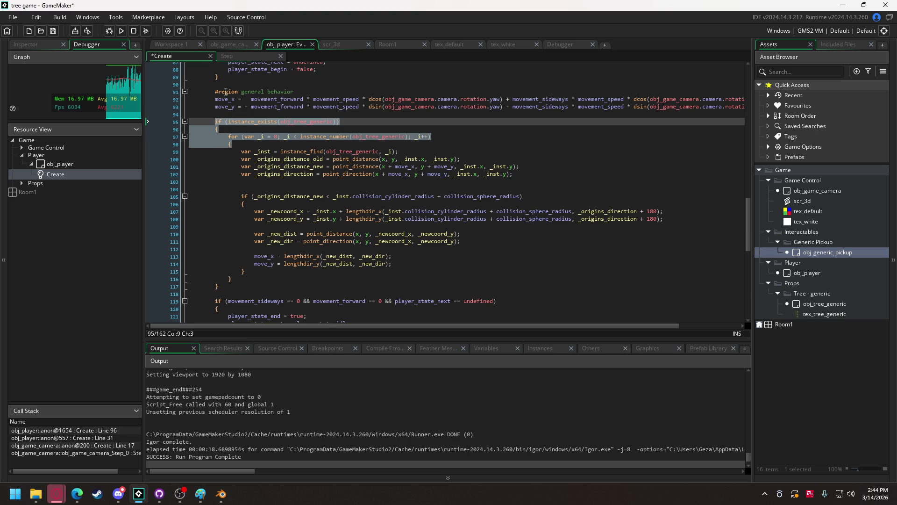
Step: Move the loop's brace onto its own line in obj_game_camera's Draw event code
click(234, 41)
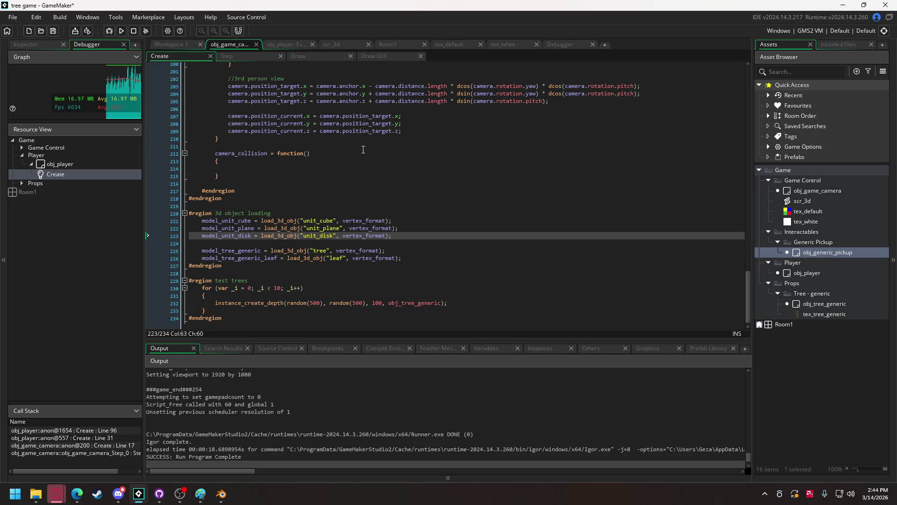
click(318, 59)
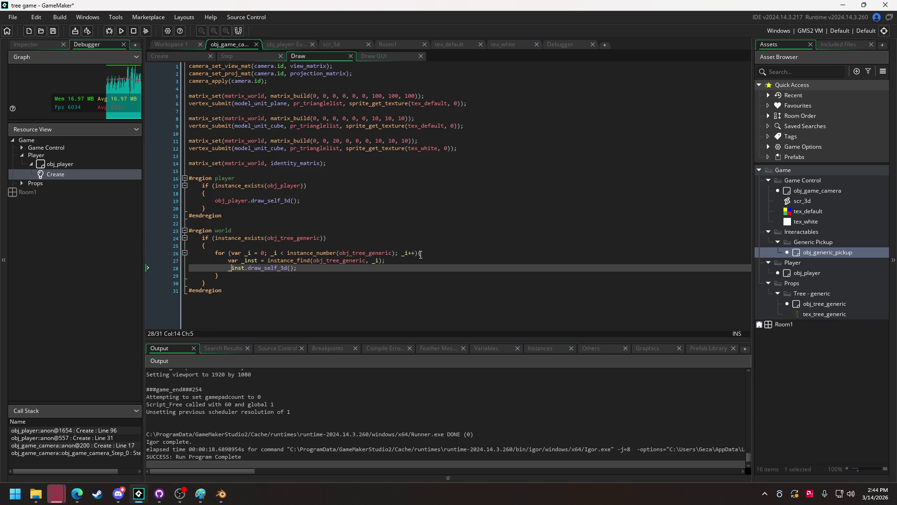
click(418, 252)
key(Return)
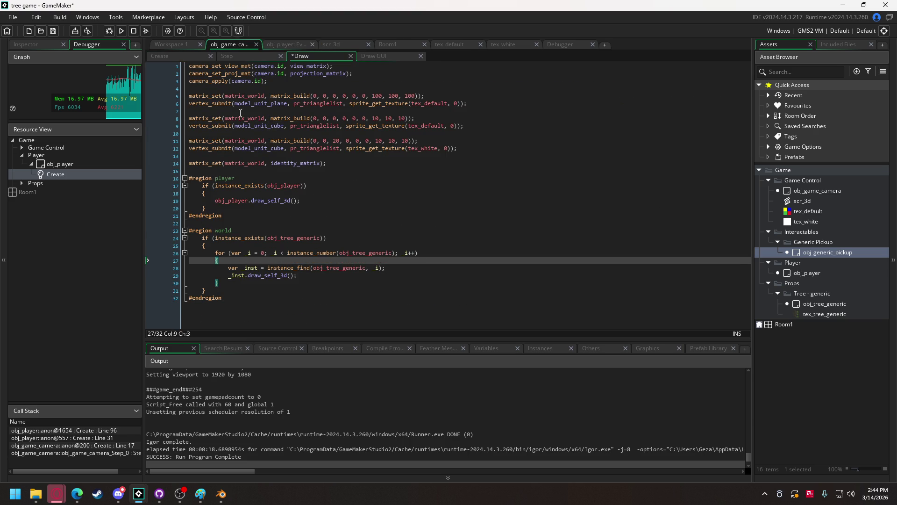
click(281, 44)
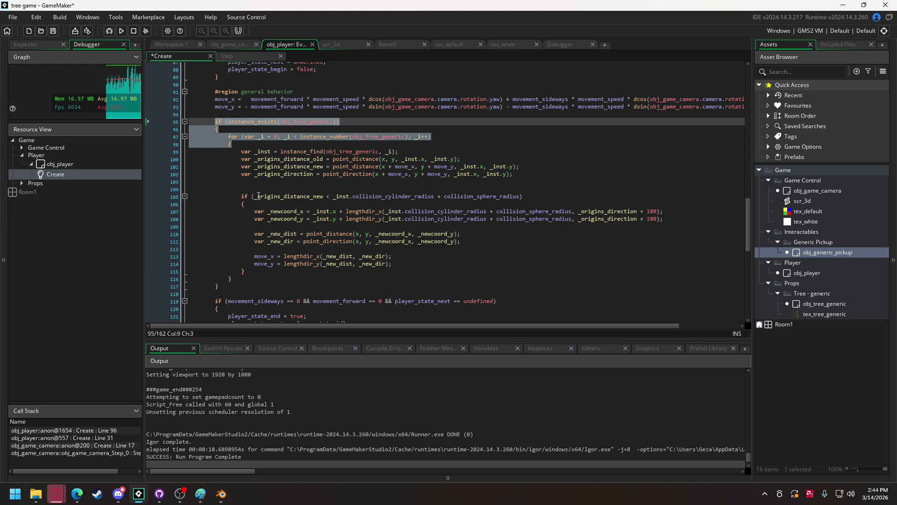
scroll(236, 234, down, 5)
scroll(236, 233, down, 2)
click(294, 242)
Step: Paste the if/for block and change obj_tree_generic to obj_generic_pickup in both lines
text(if (instance_exists(obj_tree_generic)) { for (var _i = 0; _i < instance_number(obj_tree_generic); _i++) {)
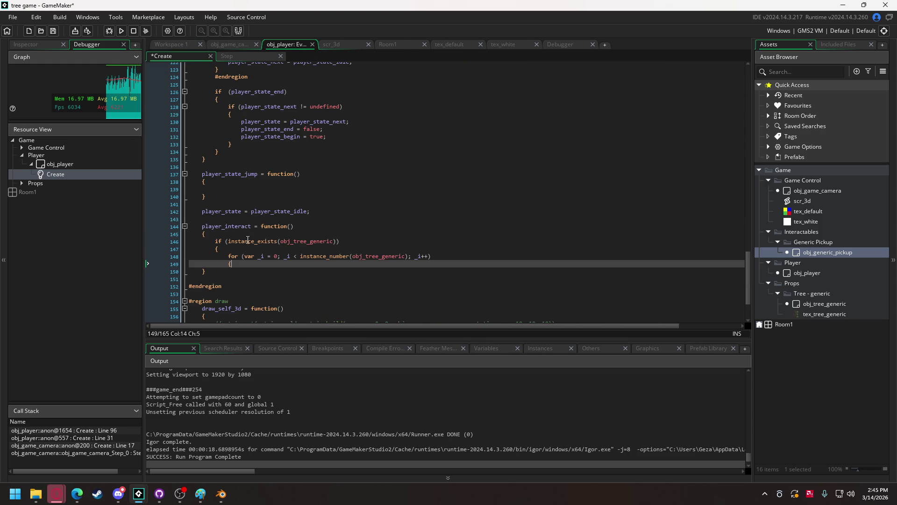
drag(295, 241, 333, 242)
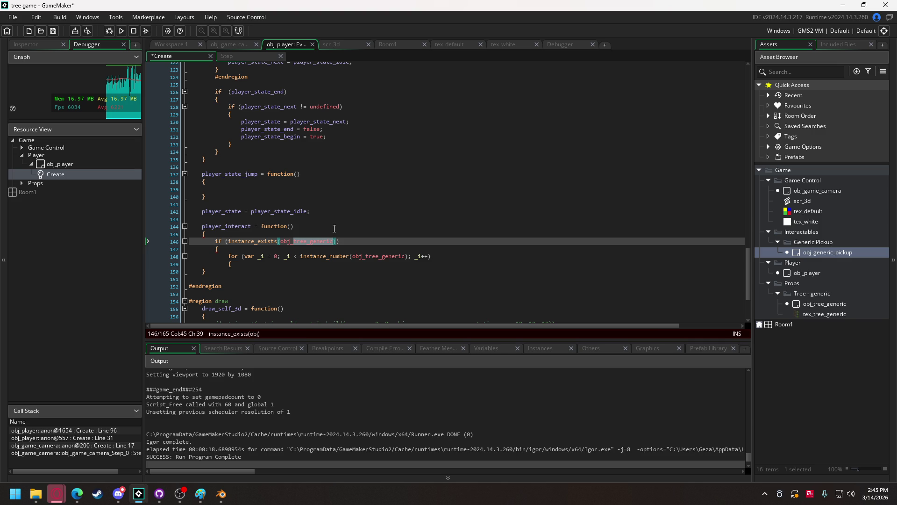
text(ge)
key(Return)
double_click(389, 256)
text(obj_generic_pickup)
Step: Close the loop body and paste the var _inst = instance_find line into it
click(283, 264)
key(Return)
key(Return)
text(})
key(Return)
key(Return)
scroll(281, 243, up, 10)
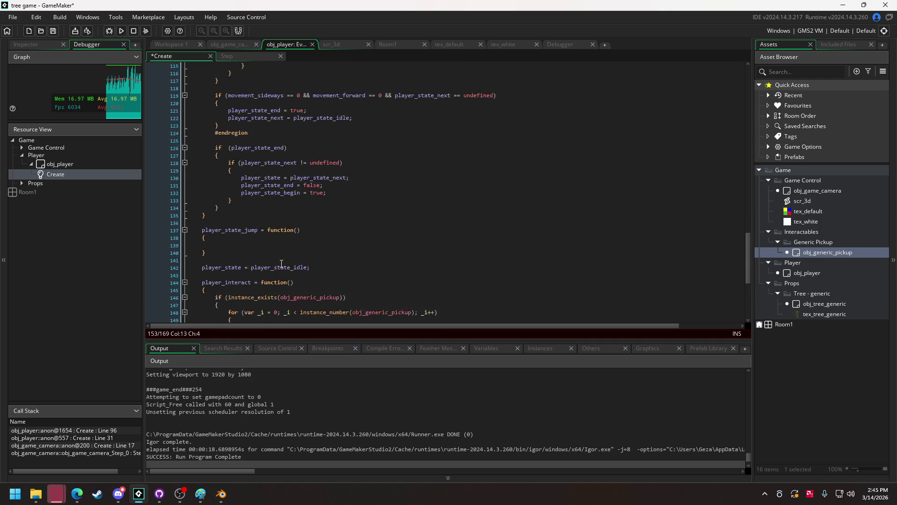
drag(241, 152, 399, 151)
key(ctrl+c)
scroll(262, 271, down, 12)
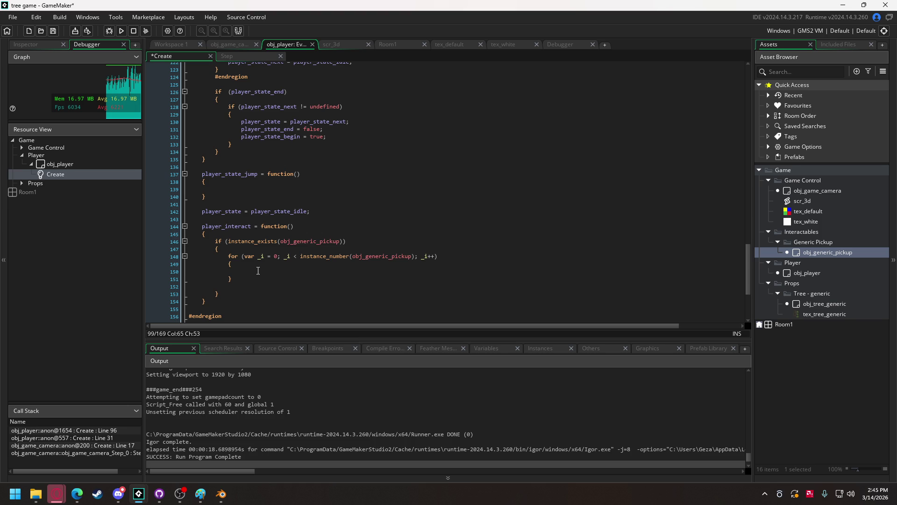
click(258, 270)
key(ctrl+v)
click(231, 286)
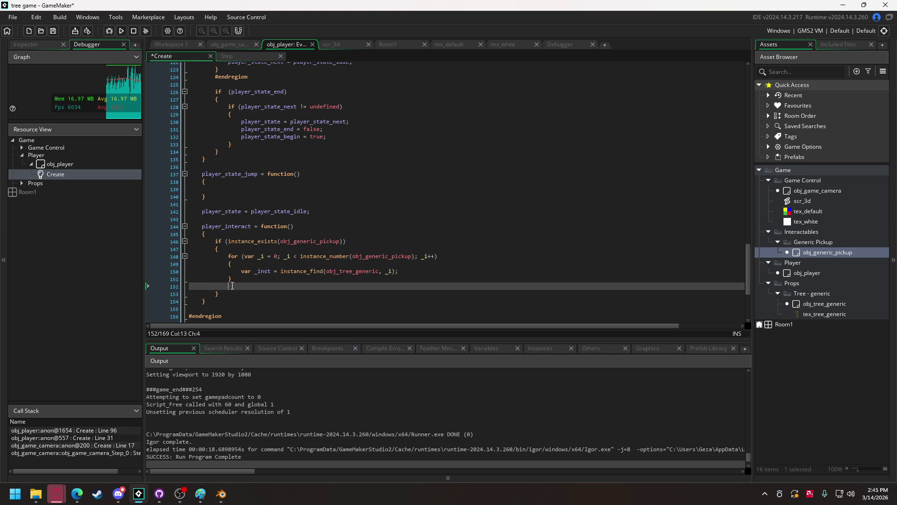
key(BackSpace)
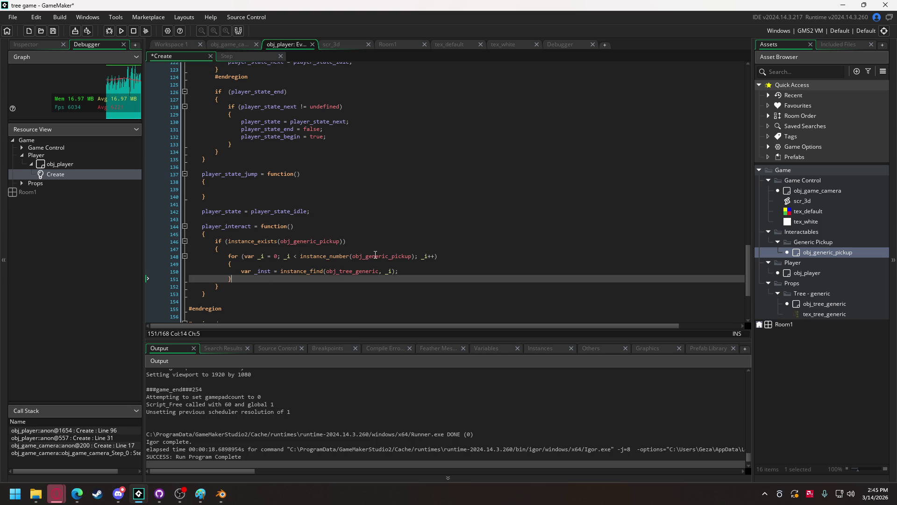
Step: Change the instance_find object to obj_generic_pickup and add new lines below it
double_click(375, 256)
key(ctrl+c)
double_click(361, 271)
key(ctrl+v)
click(423, 273)
key(Return)
key(Return)
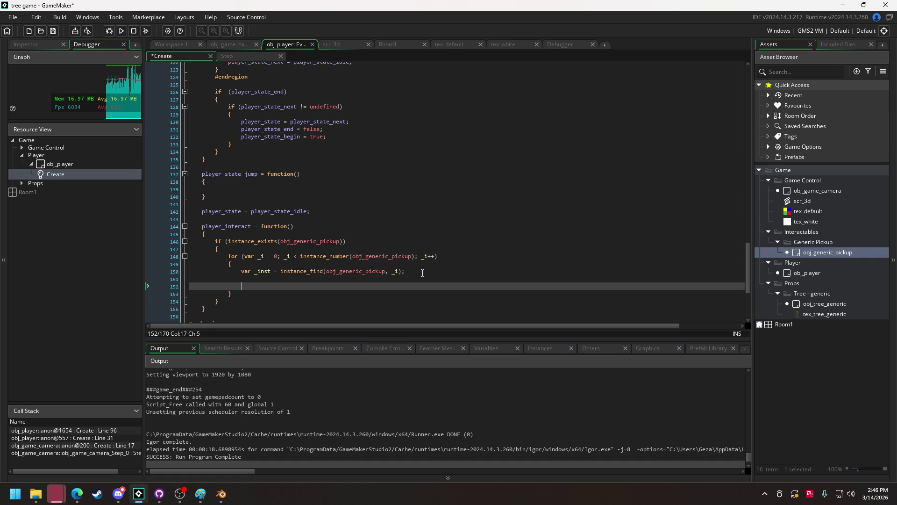
Step: Switch from GameMaker to the Paint window with the tree-growth concept sketches
click(200, 494)
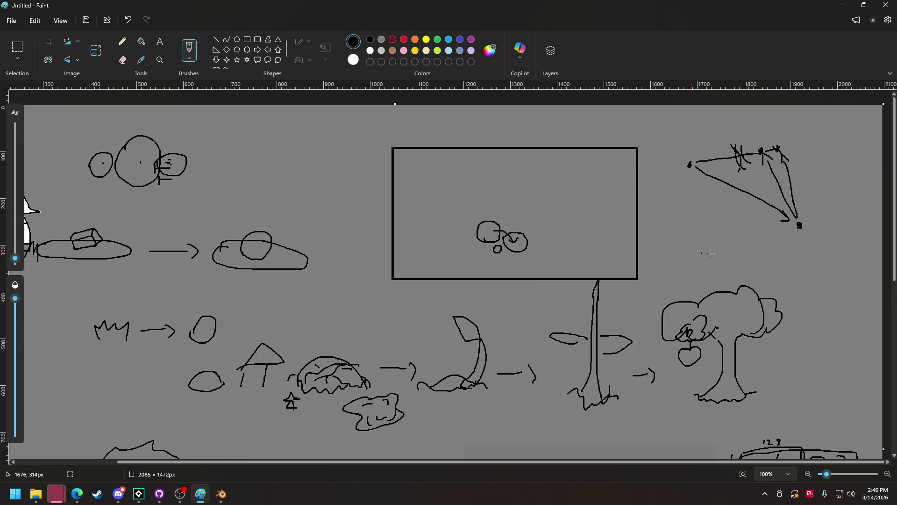
Step: Paint over the old top-left circle sketch with a large grey stroke
click(122, 41)
click(15, 202)
click(94, 145)
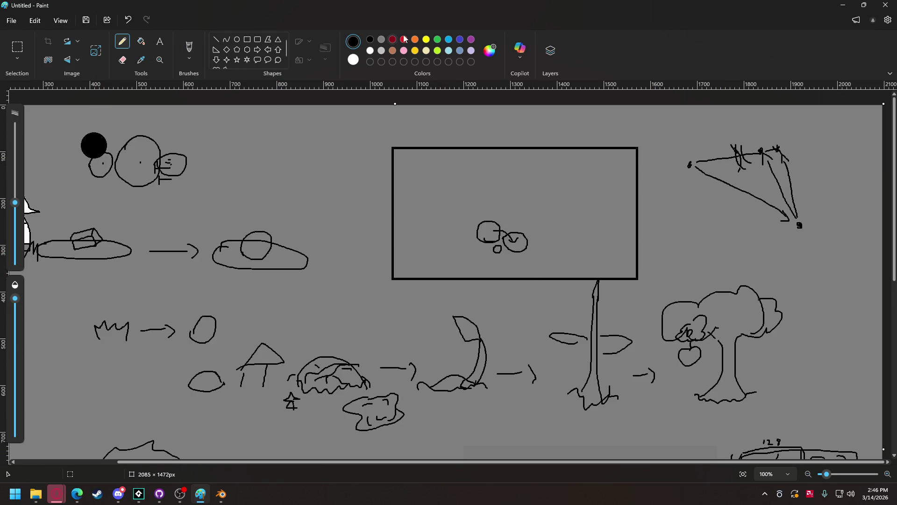
click(382, 39)
mouse_move(84, 140)
mouse_down()
mouse_move(101, 154)
mouse_move(116, 147)
mouse_move(169, 165)
mouse_move(186, 157)
mouse_move(175, 166)
mouse_up()
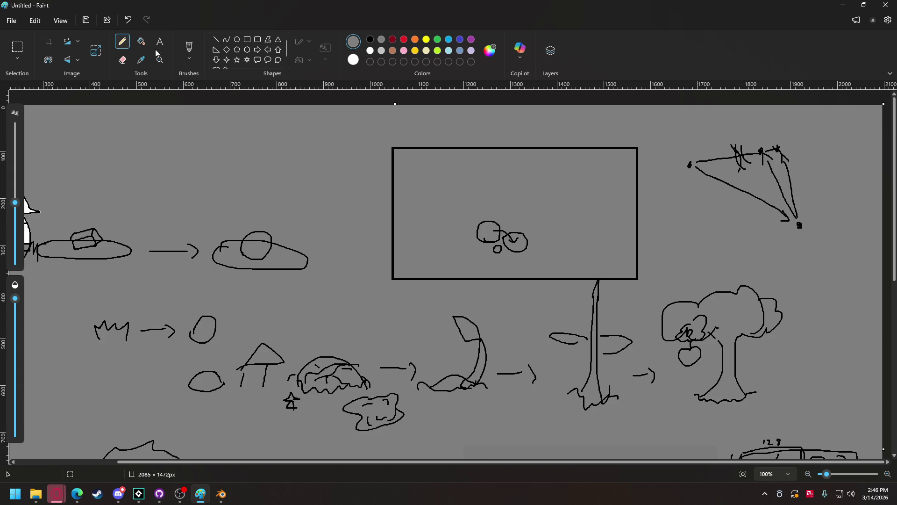
Step: With a black brush, draw a large circle holding a smaller circle, an arc and a small loop
click(189, 50)
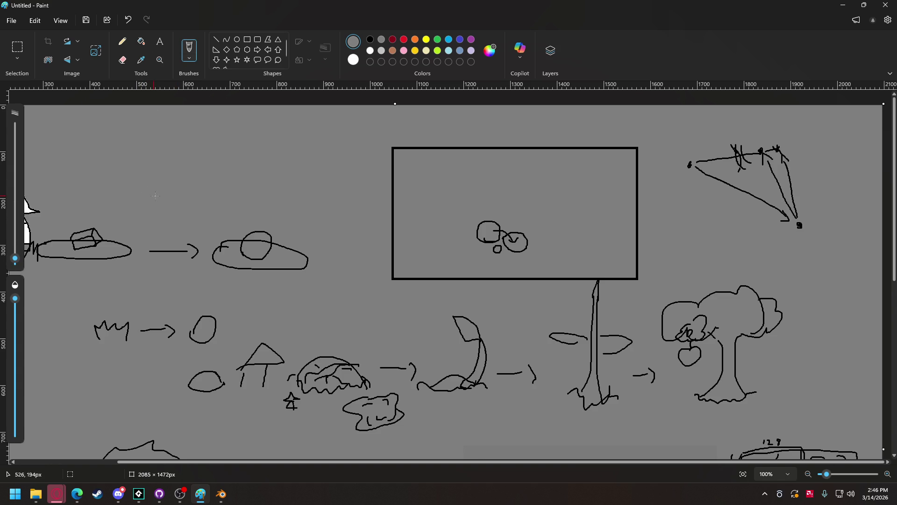
click(371, 40)
mouse_move(155, 202)
mouse_down()
mouse_move(172, 184)
mouse_move(152, 181)
mouse_move(147, 198)
mouse_move(182, 209)
mouse_move(201, 181)
mouse_move(177, 156)
mouse_move(155, 163)
mouse_move(150, 197)
mouse_up()
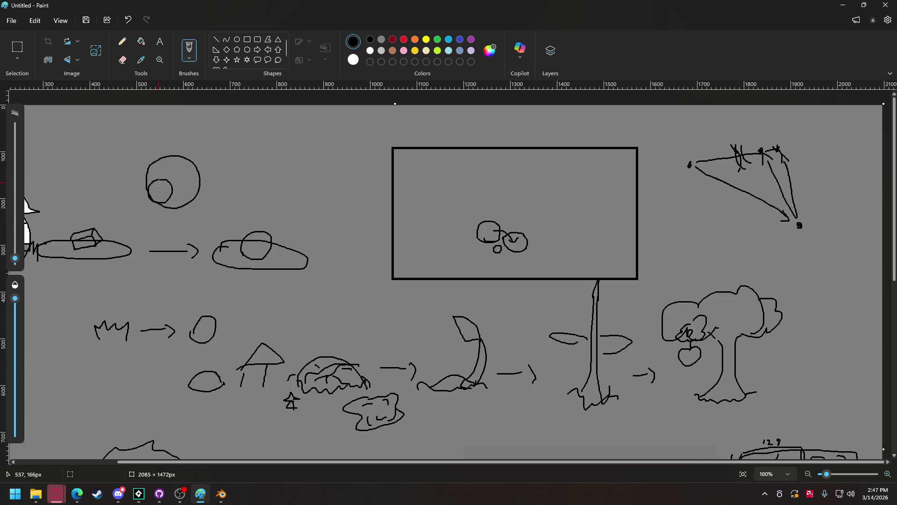
mouse_move(161, 190)
mouse_down()
mouse_move(160, 159)
mouse_move(176, 150)
mouse_move(203, 187)
mouse_move(159, 187)
mouse_up()
mouse_move(158, 176)
mouse_down()
mouse_move(166, 173)
mouse_move(155, 171)
mouse_up()
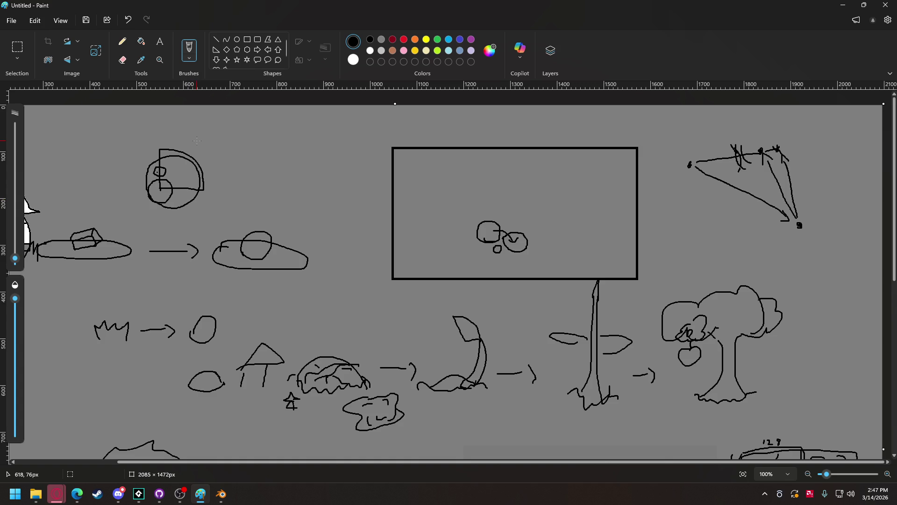
Step: Switch to the art-assets Discord chat, then return to the GameMaker tree game project
click(118, 494)
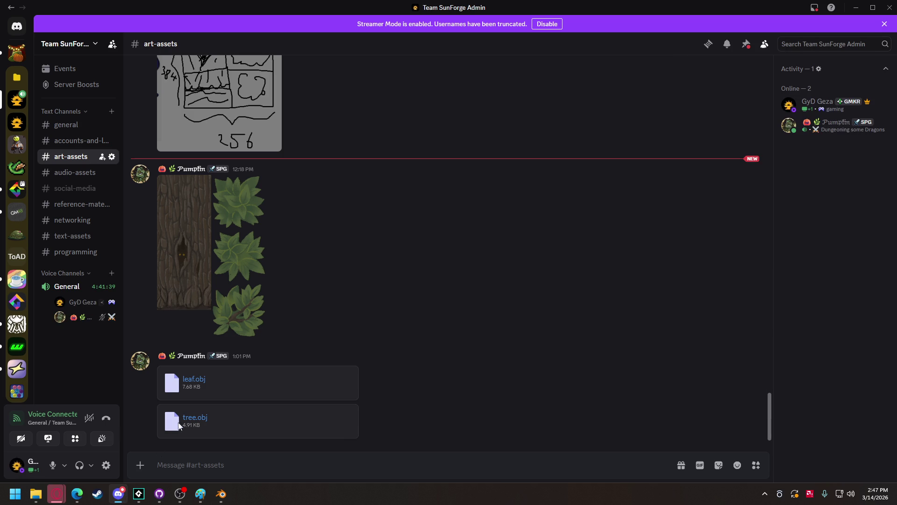
mouse_move(96, 497)
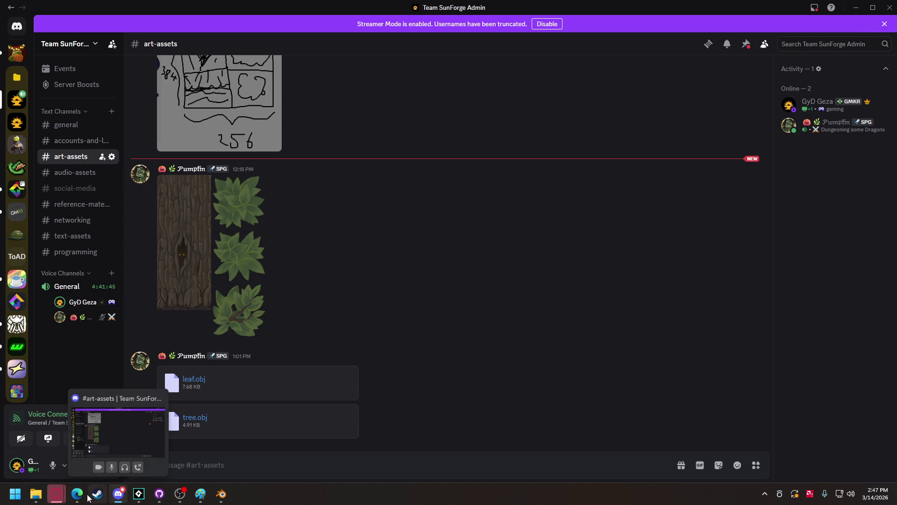
mouse_move(139, 494)
click(74, 456)
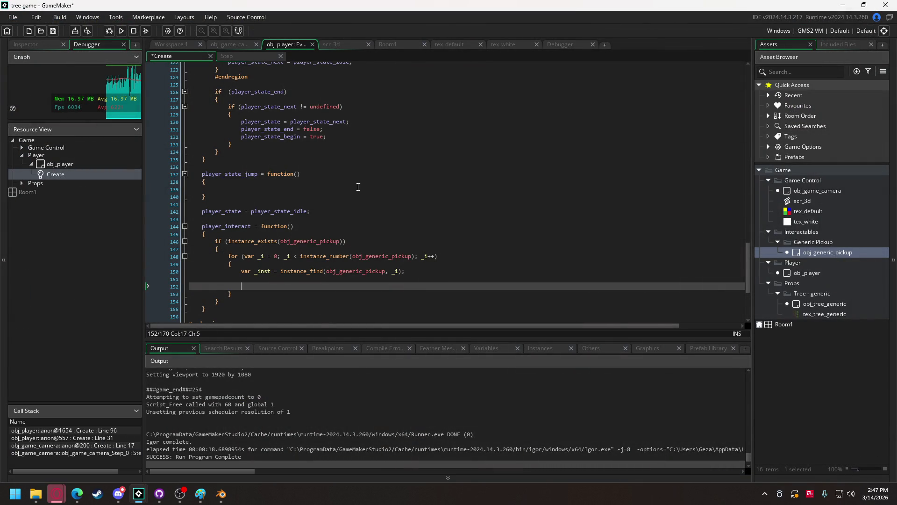
Step: Add 'interaction_origin = new vector_3(0, 0, 0);' on a new line below collision_sphere_radius = 5
scroll(362, 183, up, 15)
scroll(326, 161, up, 11)
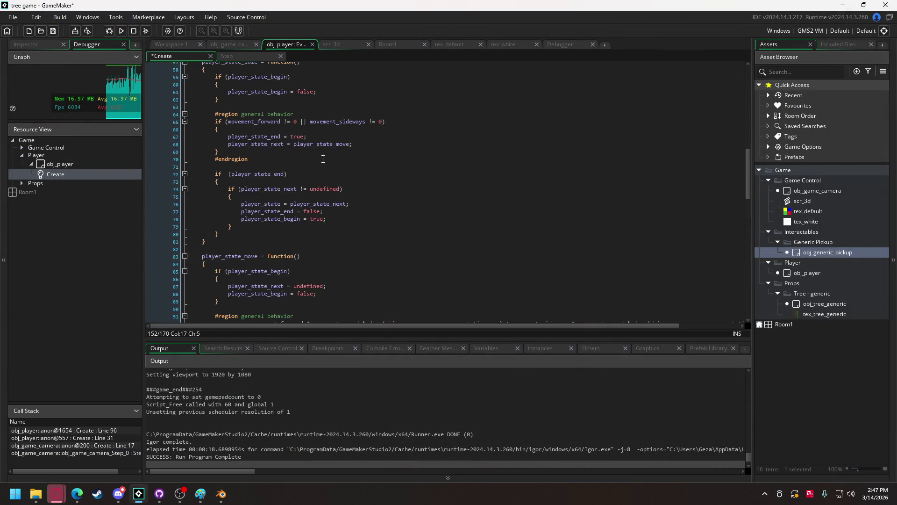
scroll(262, 150, up, 13)
scroll(251, 164, up, 1)
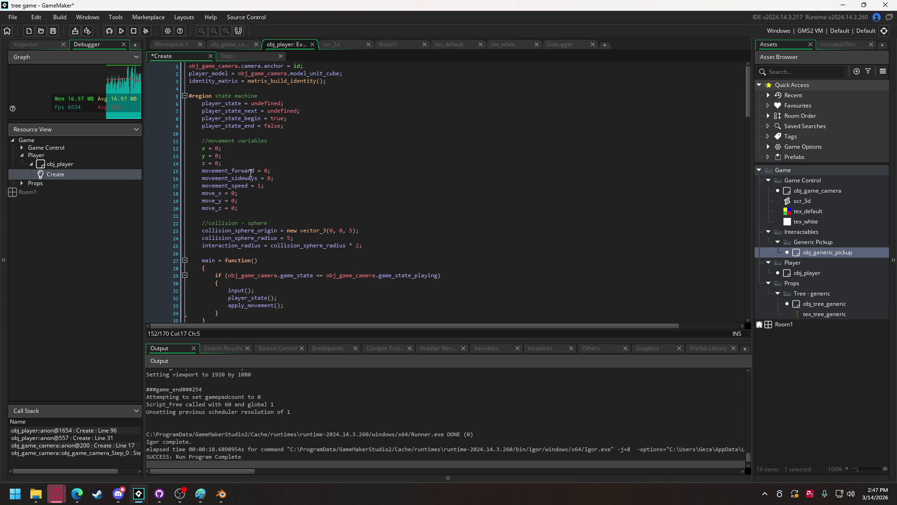
click(301, 238)
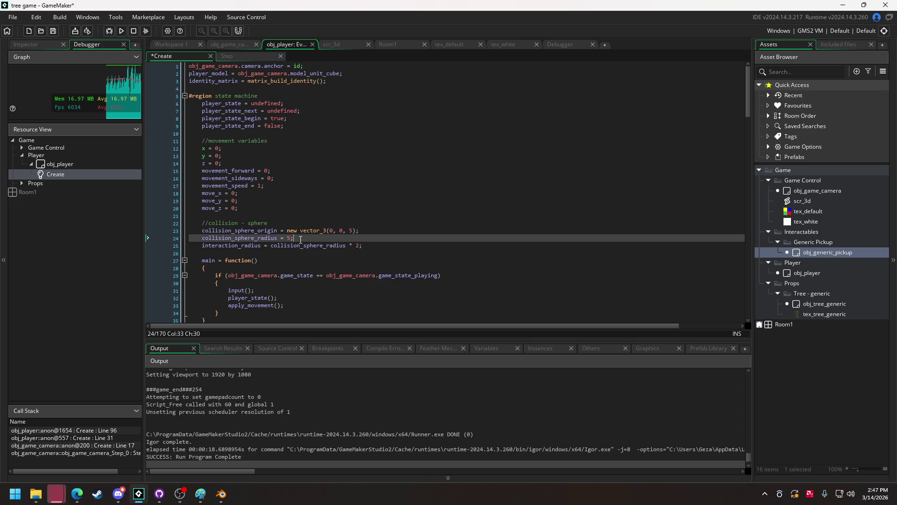
key(Return)
text(interaction)
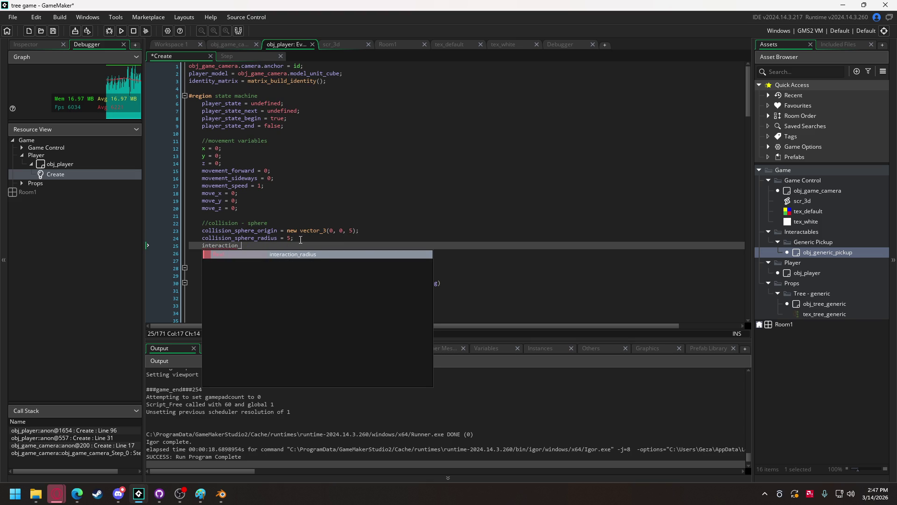
text(_origin = new vector)
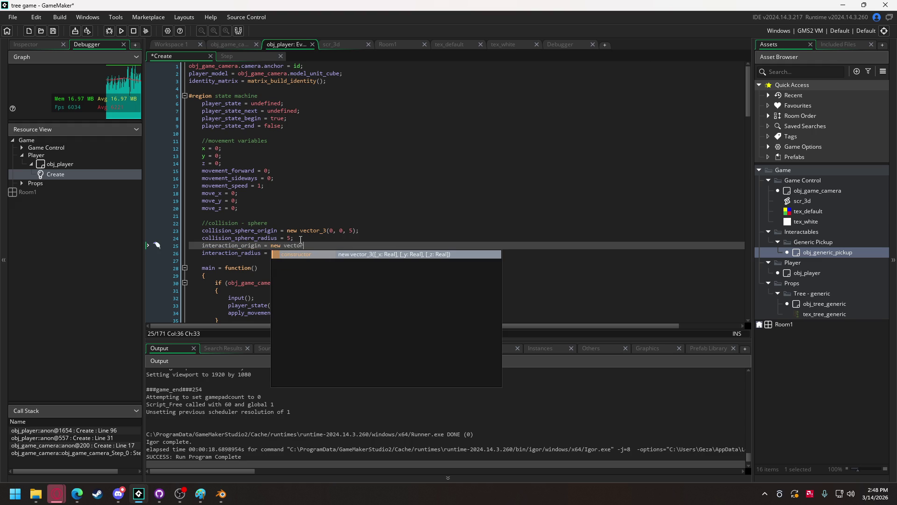
text(_3()
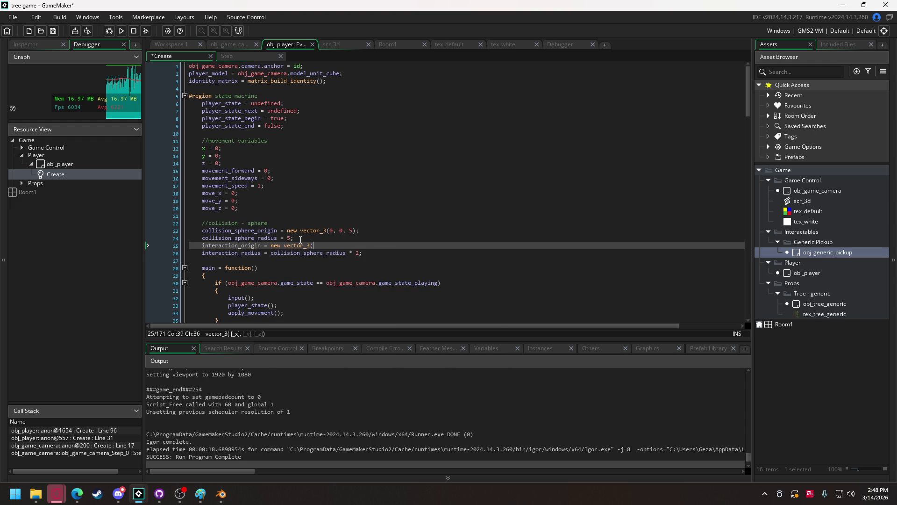
text(0, 0, 0);)
Step: Below the collision_sphere_origin.z update, start 'interaction_origin.x = lengthdir_x(obj_game_camera.camera.rotation.yaw'
scroll(351, 243, down, 4)
double_click(244, 152)
key(ctrl+c)
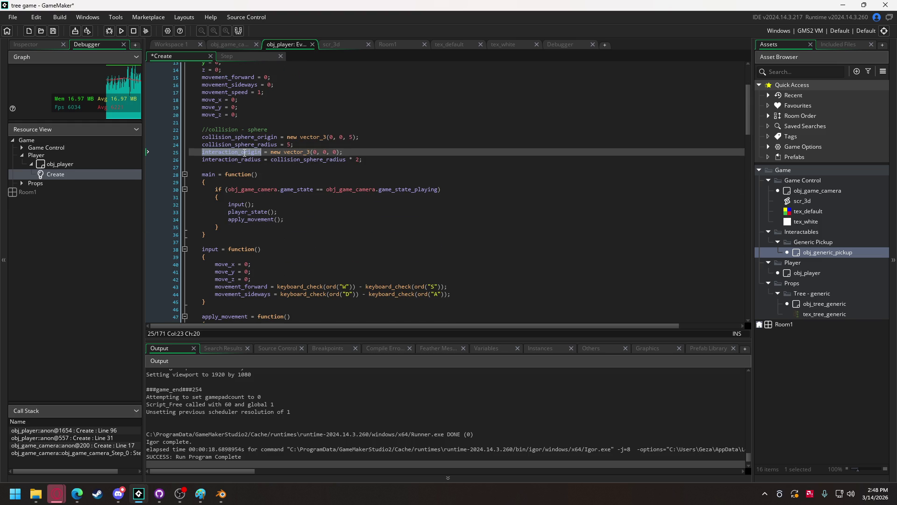
scroll(290, 168, down, 8)
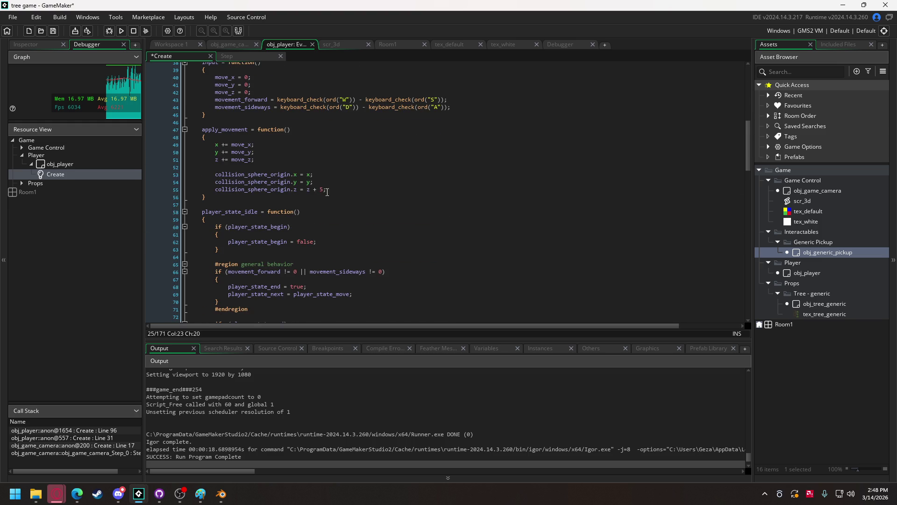
click(340, 189)
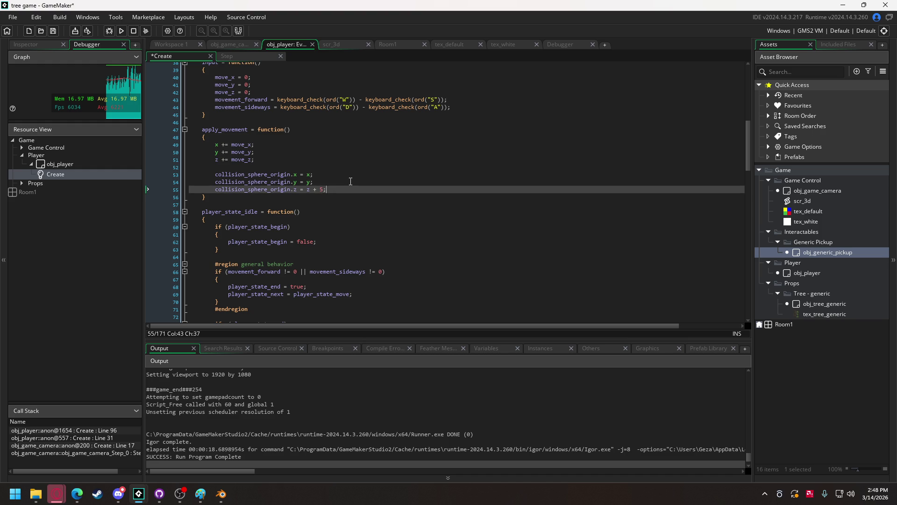
key(Return)
key(Return)
key(ctrl+v)
text(.x)
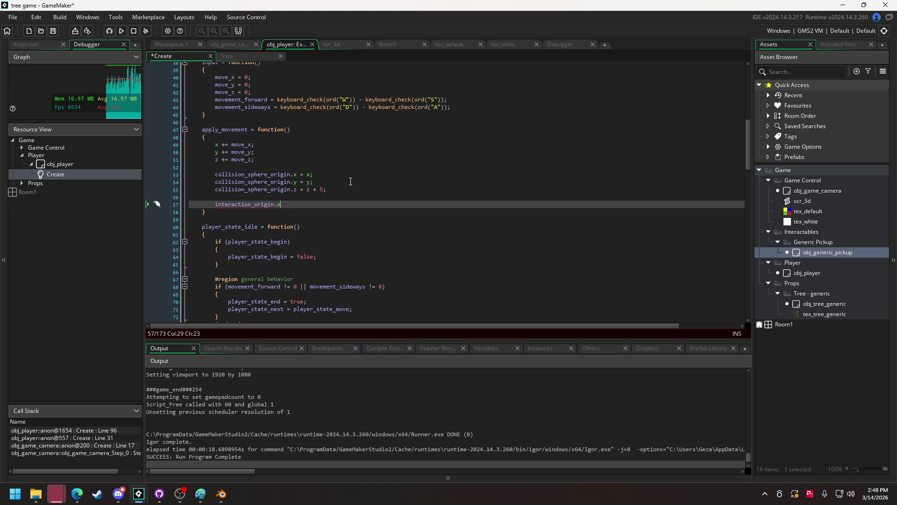
text( = )
text(length)
key(Return)
text(obj_game))
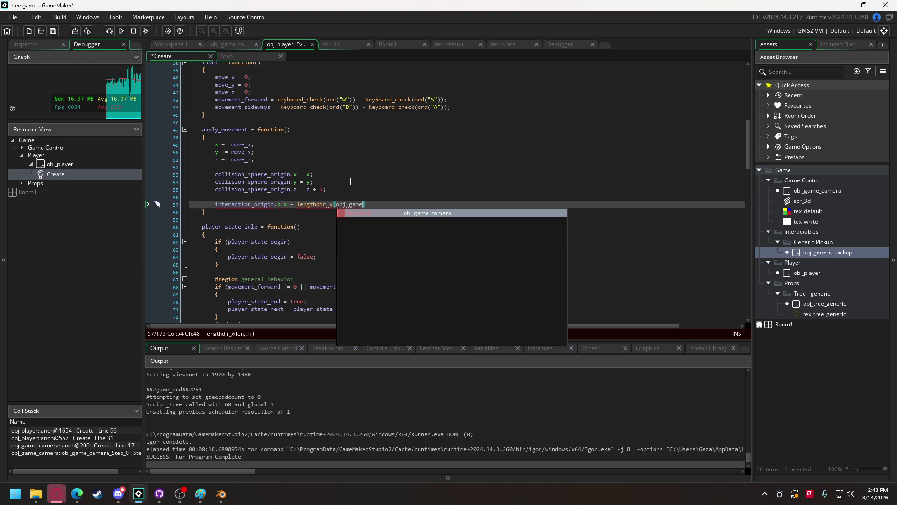
key(Return)
text(.)
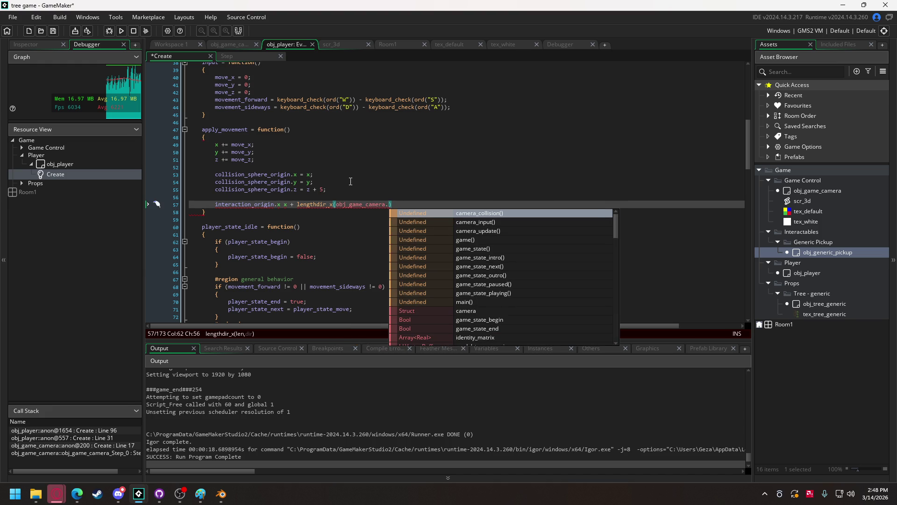
text(camera.rotation.yaw)
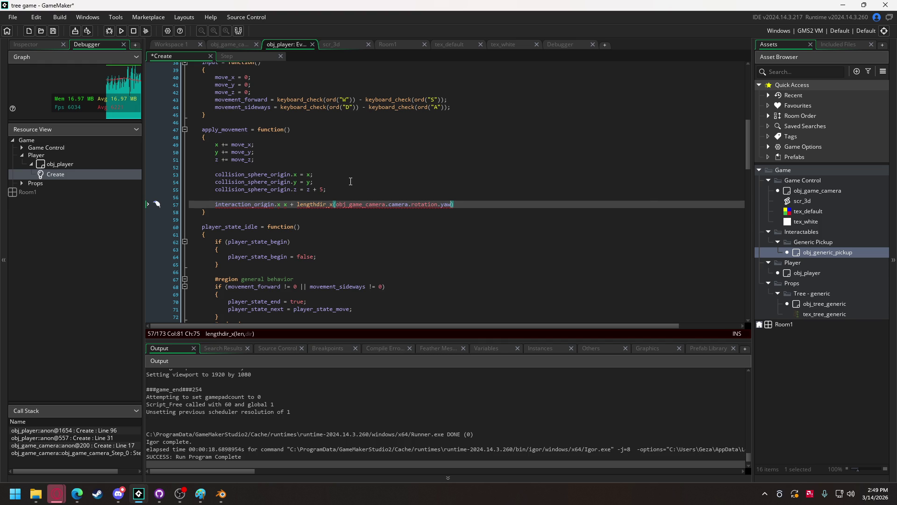
scroll(351, 181, up, 12)
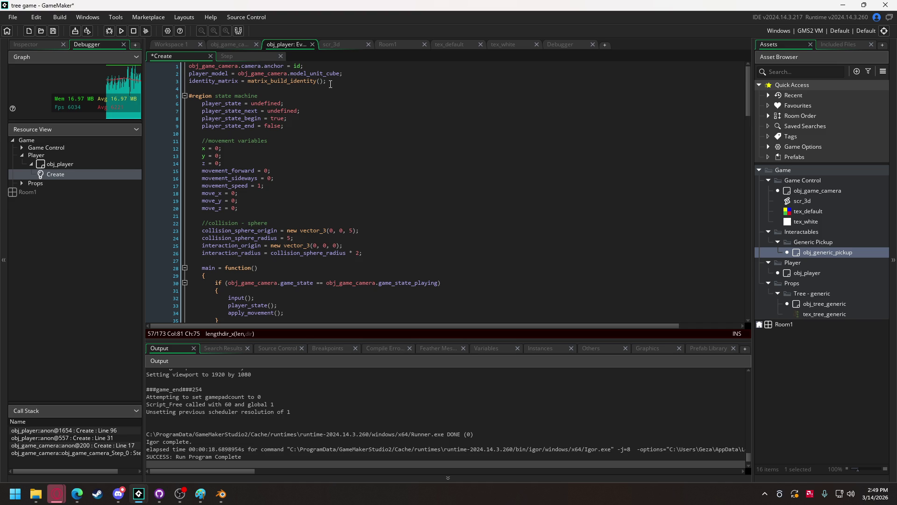
Step: Add 'yaw = obj_game_camera.camera.rotation.yaw;' after the move_z line and select that line
click(328, 82)
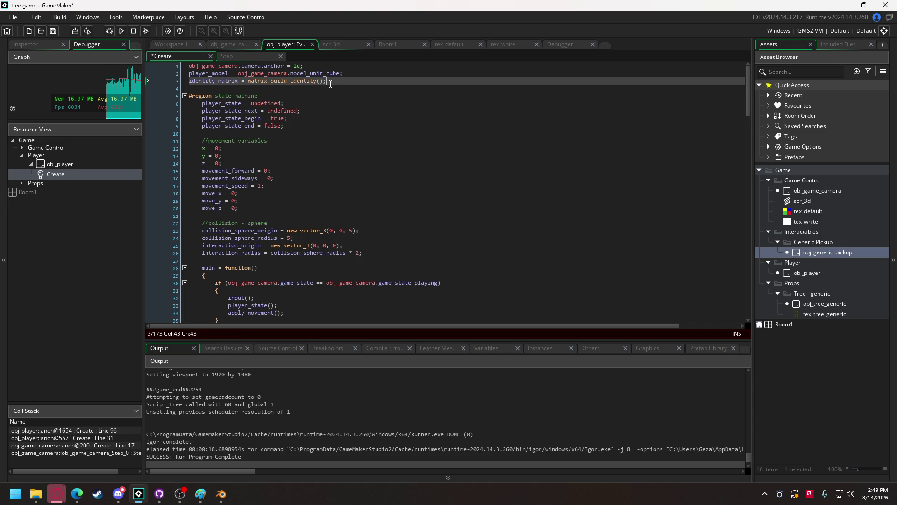
click(240, 207)
key(Return)
text(yaw = 0;)
key(BackSpace)
key(BackSpace)
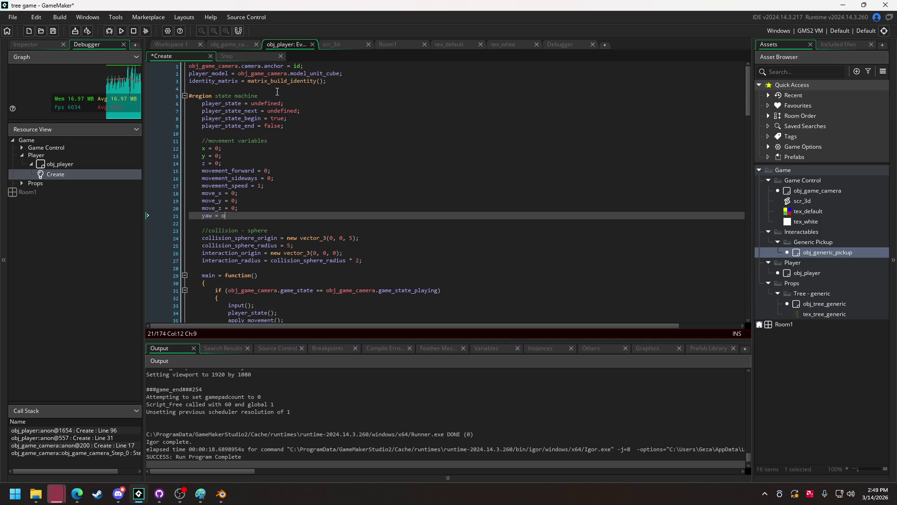
text(bj_game)
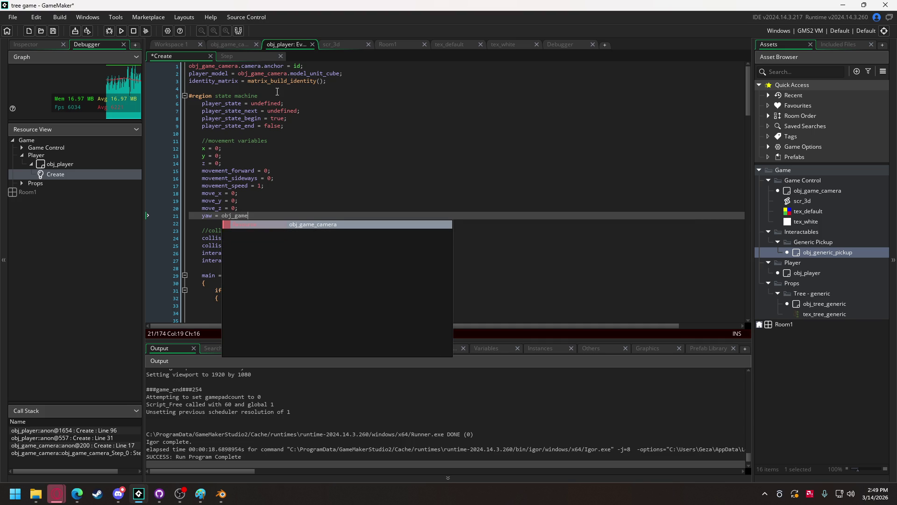
key(Return)
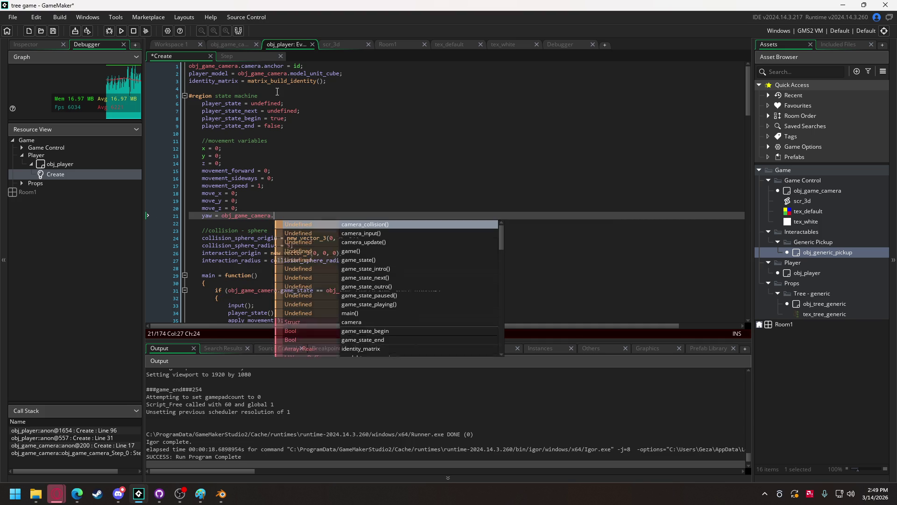
text(came)
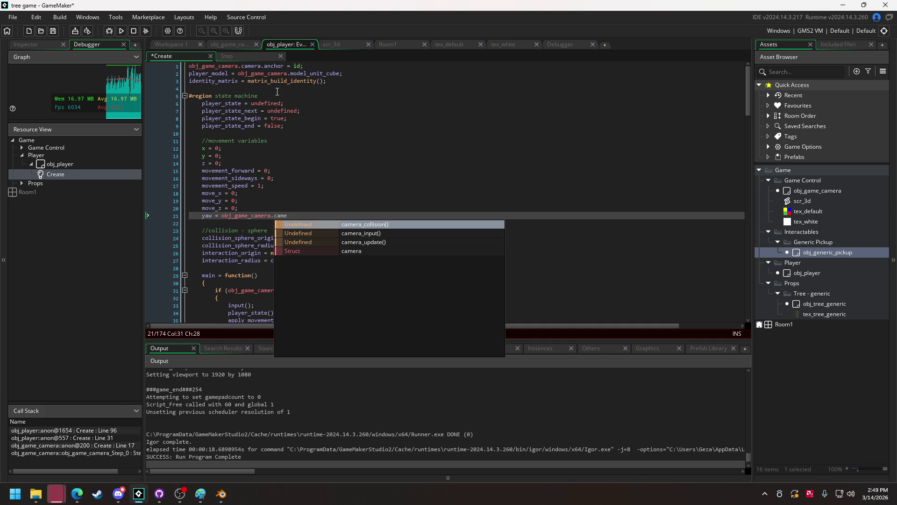
text(ra)
text(.rot)
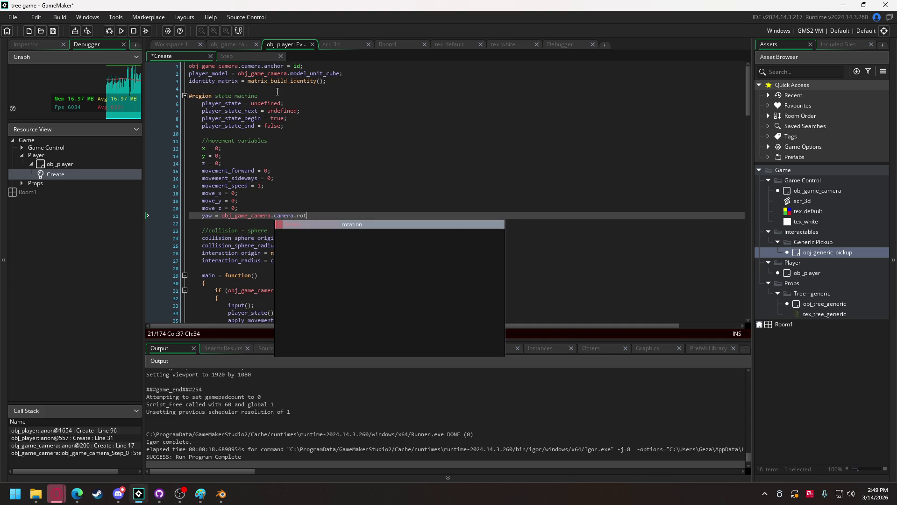
text(ation.yaw.;)
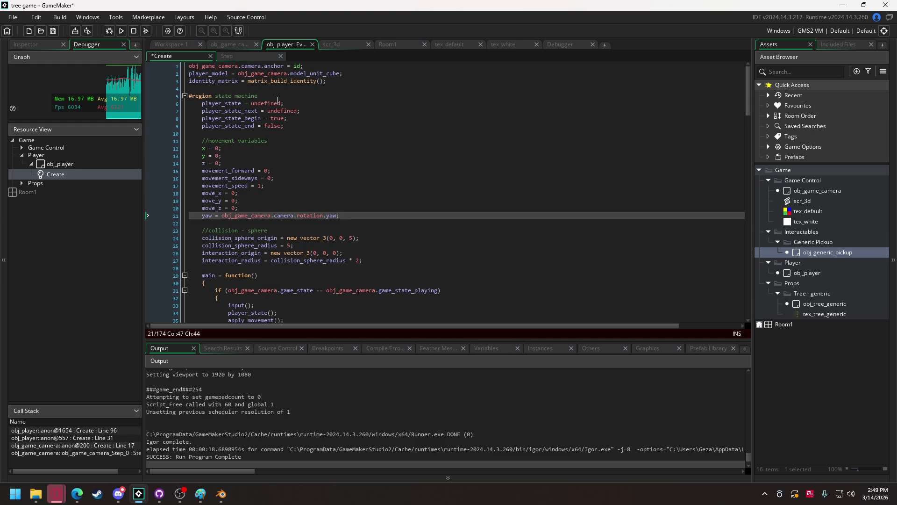
drag(202, 215, 363, 216)
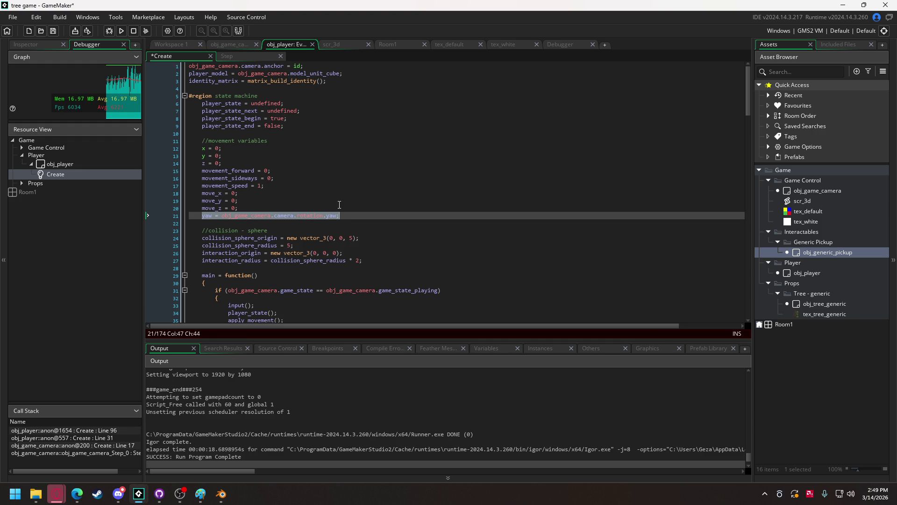
scroll(339, 204, down, 7)
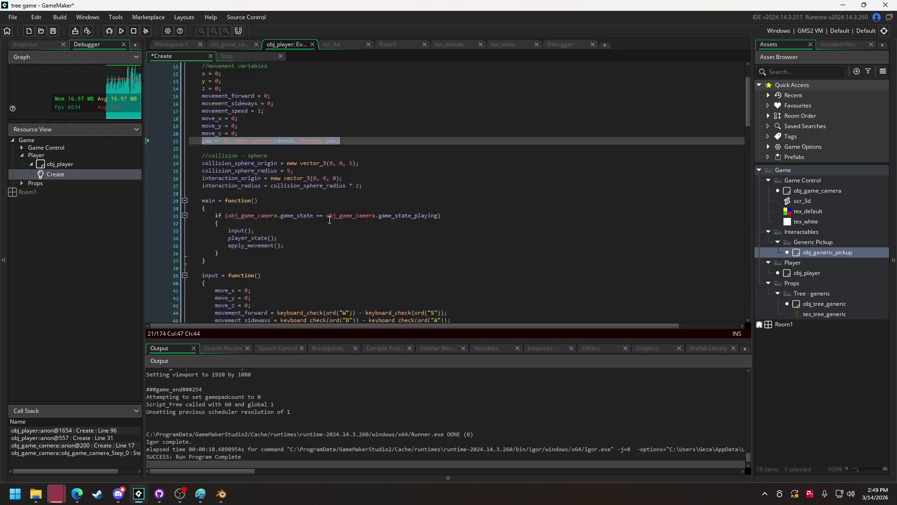
Step: On line 58, fix the assignment operator and replace the camera rotation argument with yaw
scroll(330, 217, down, 3)
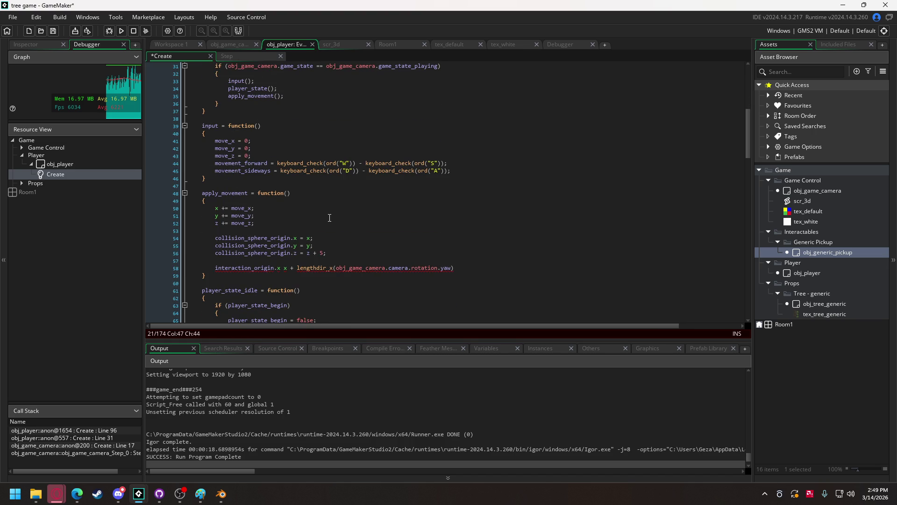
click(288, 264)
text(=)
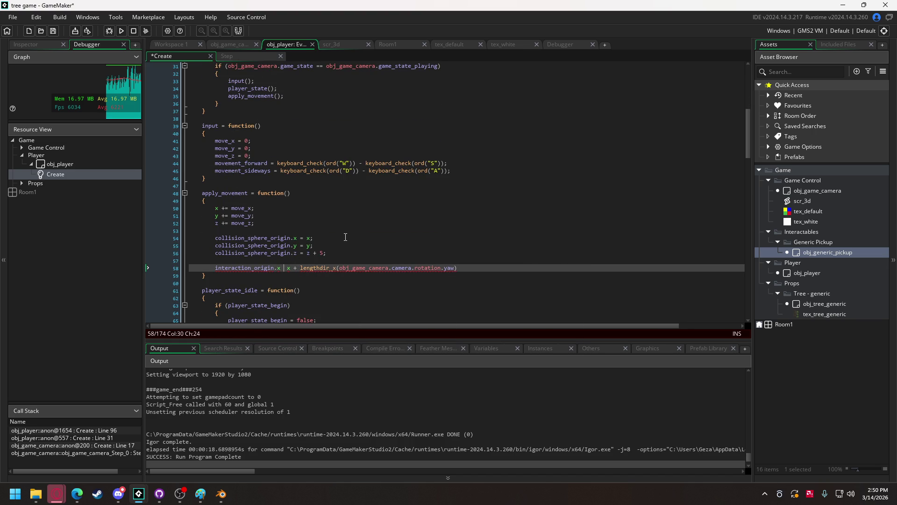
text(=)
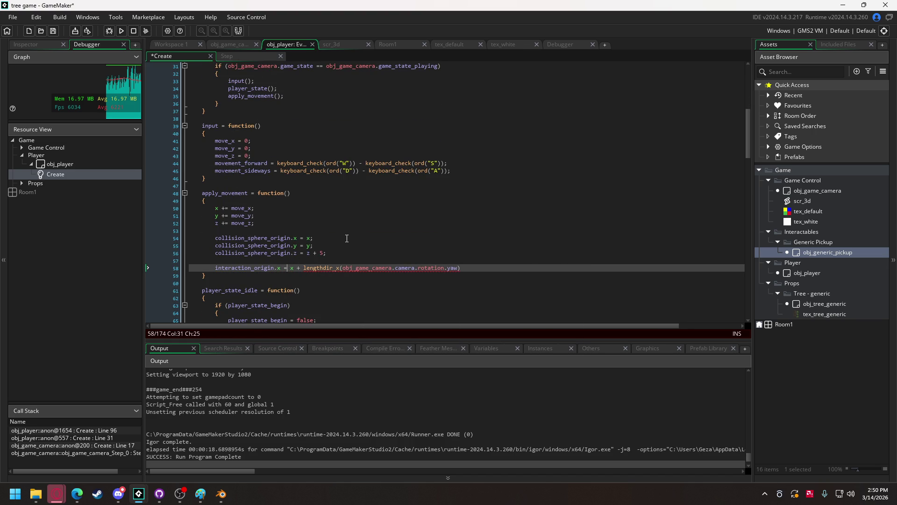
drag(343, 267, 458, 270)
text(yaw)
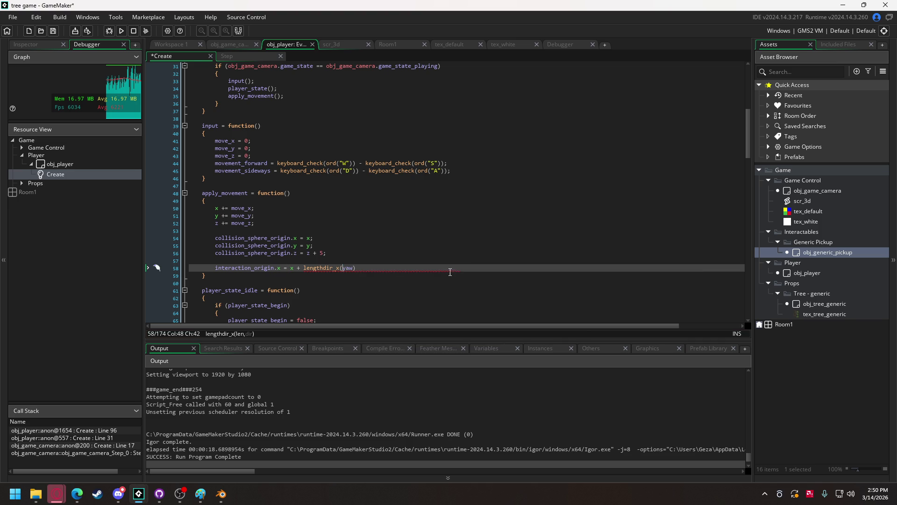
Step: Insert interaction_radius as lengthdir_x's first argument and end line 58 with a semicolon
key(Left)
key(Right)
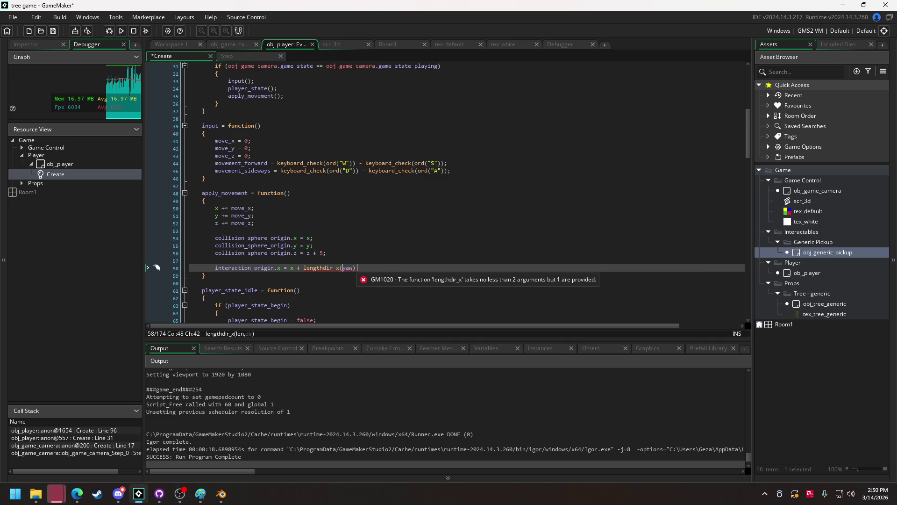
scroll(362, 242, up, 5)
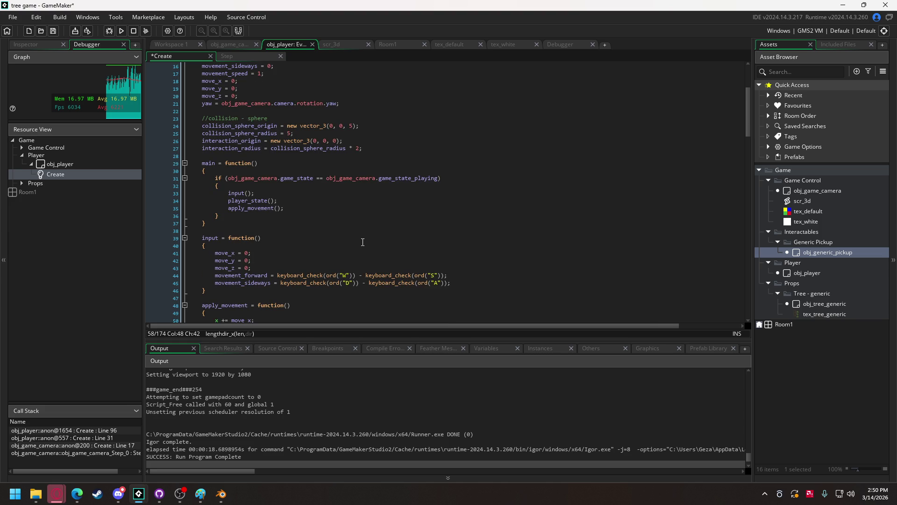
scroll(363, 242, down, 4)
text(interaction_rad)
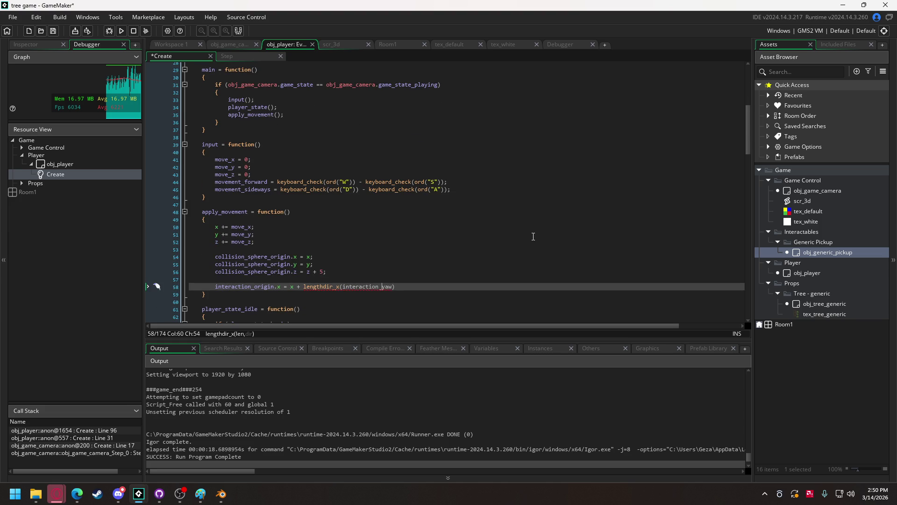
text(ius,)
key(End)
text(;)
scroll(308, 269, down, 7)
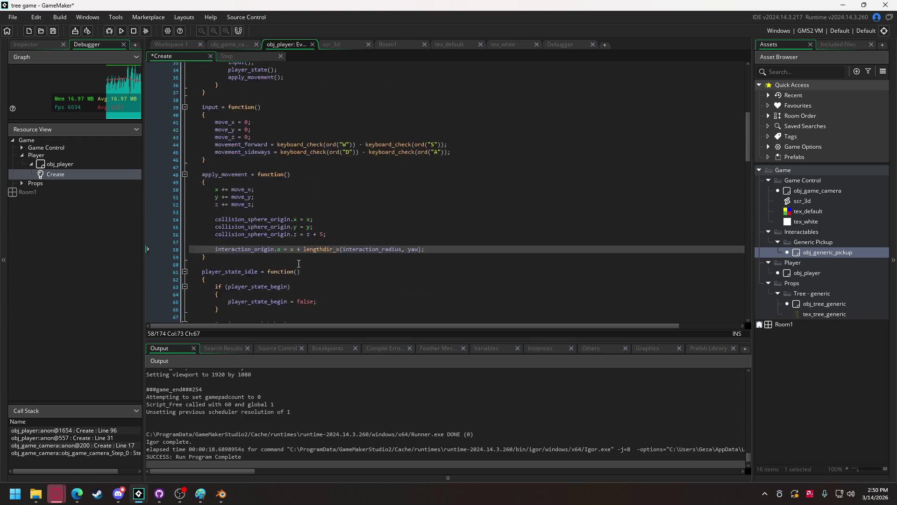
scroll(287, 242, down, 2)
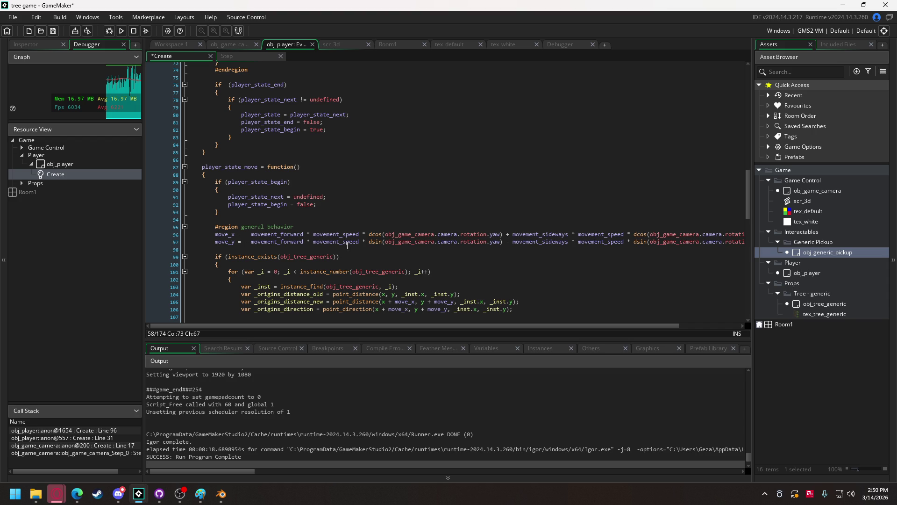
Step: Paste the yaw assignment line under the #region general behavior header
click(322, 227)
key(Return)
key(ctrl+v)
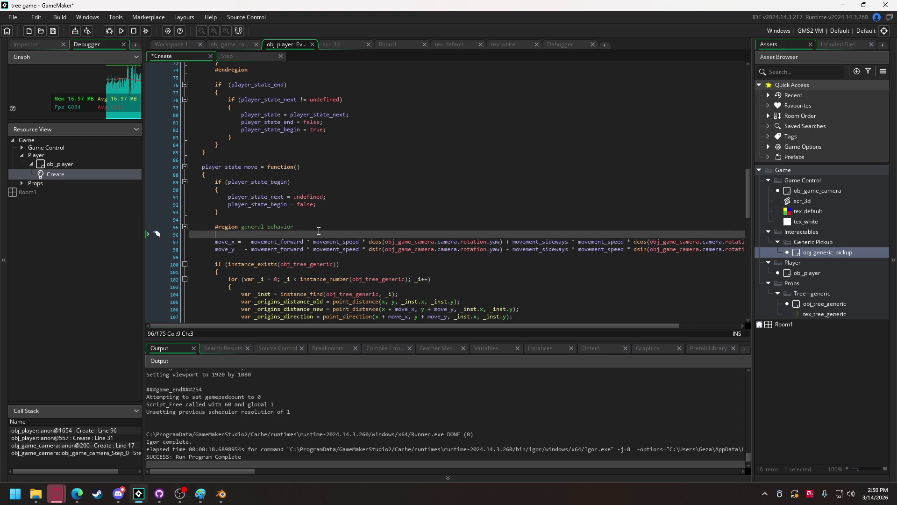
Step: Remove the 'obj_game_camera.camera.rotation.' prefixes on lines 97, 98 and 170 so they use yaw
double_click(222, 235)
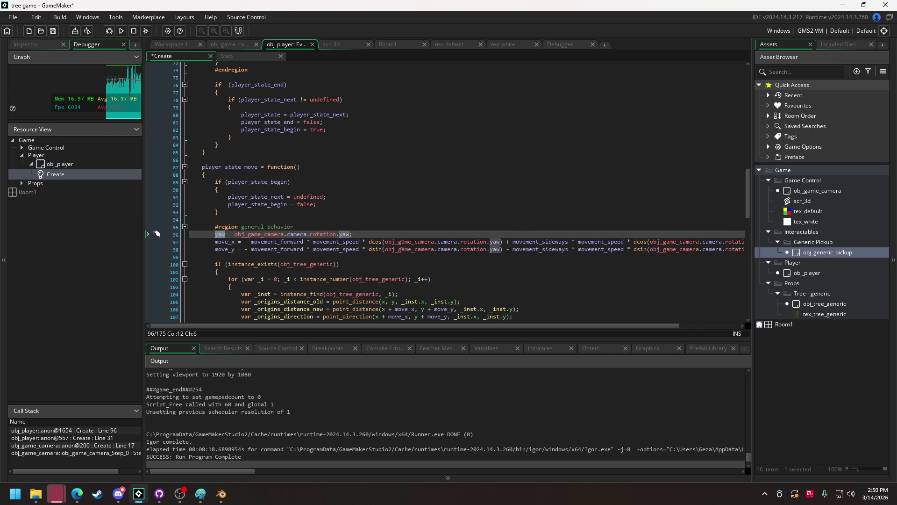
drag(385, 250, 490, 251)
key(Delete)
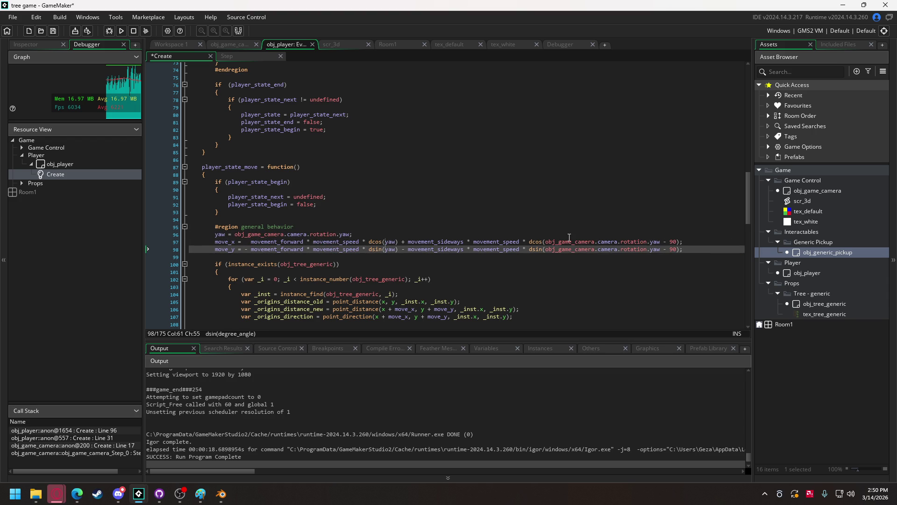
alt+drag(545, 241, 649, 251)
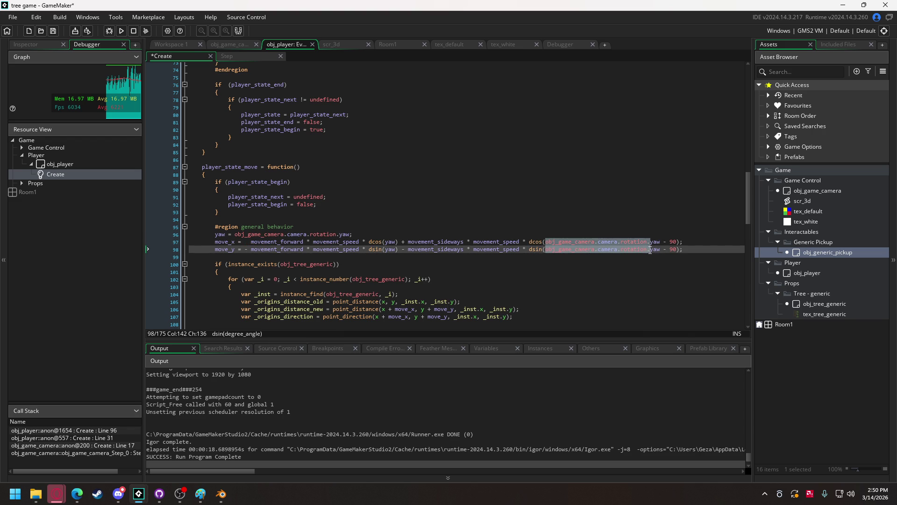
key(Delete)
scroll(423, 200, down, 6)
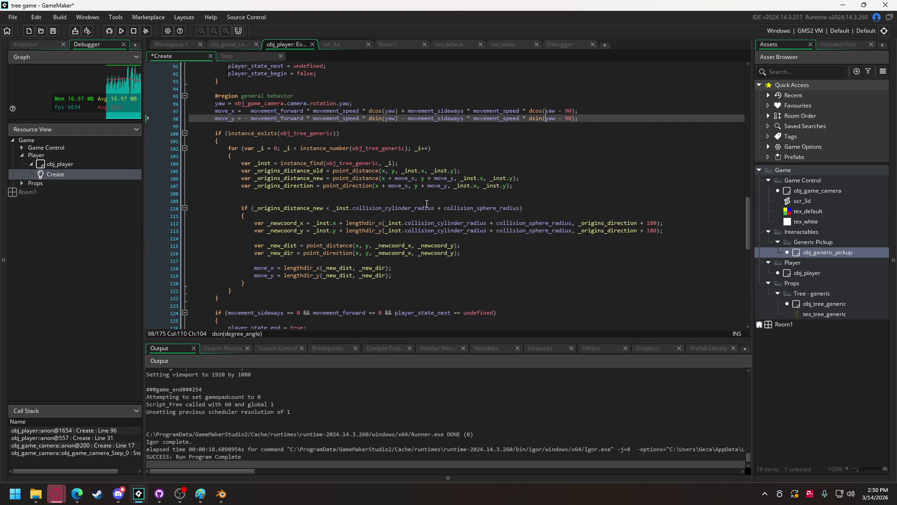
scroll(416, 187, down, 12)
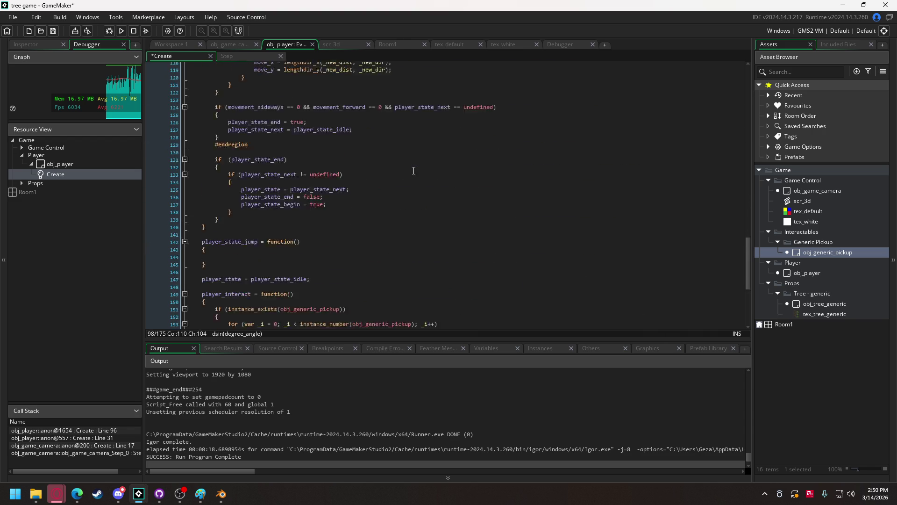
scroll(412, 168, down, 5)
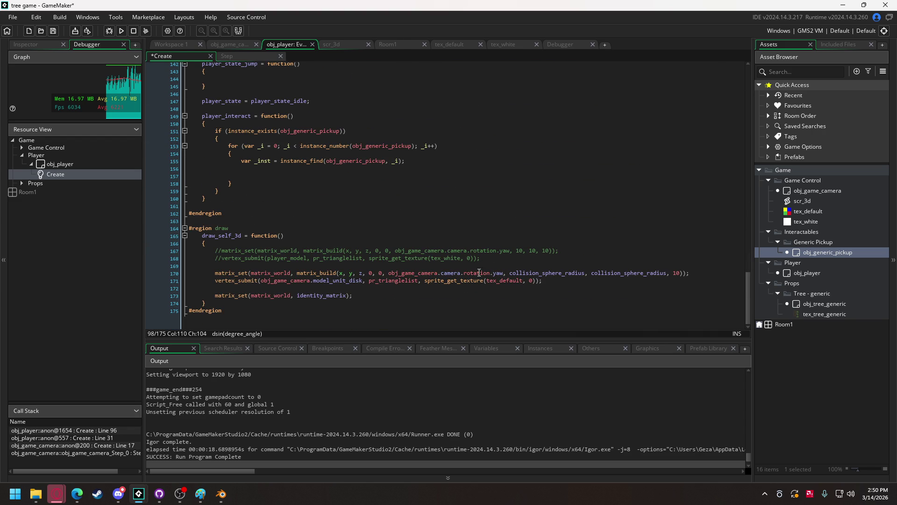
drag(388, 273, 493, 274)
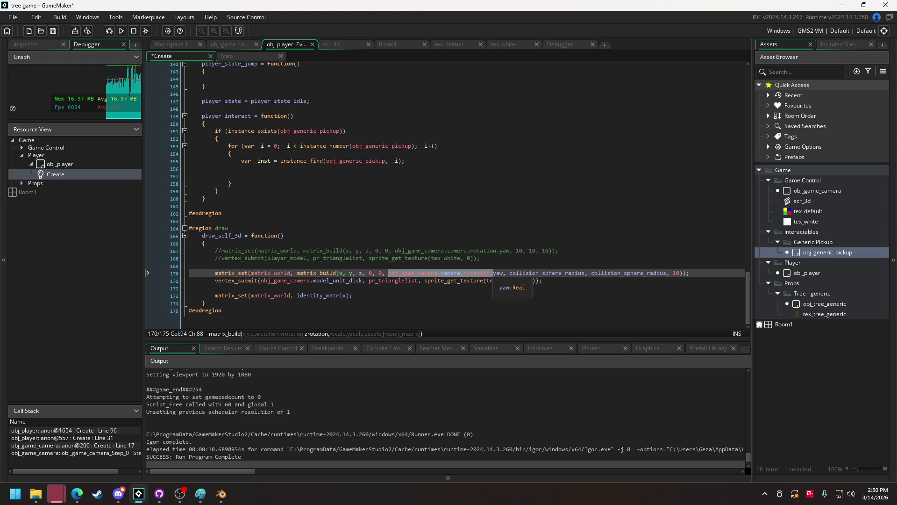
key(BackSpace)
Step: Uncomment the player model drawing lines 167–168
scroll(337, 186, up, 3)
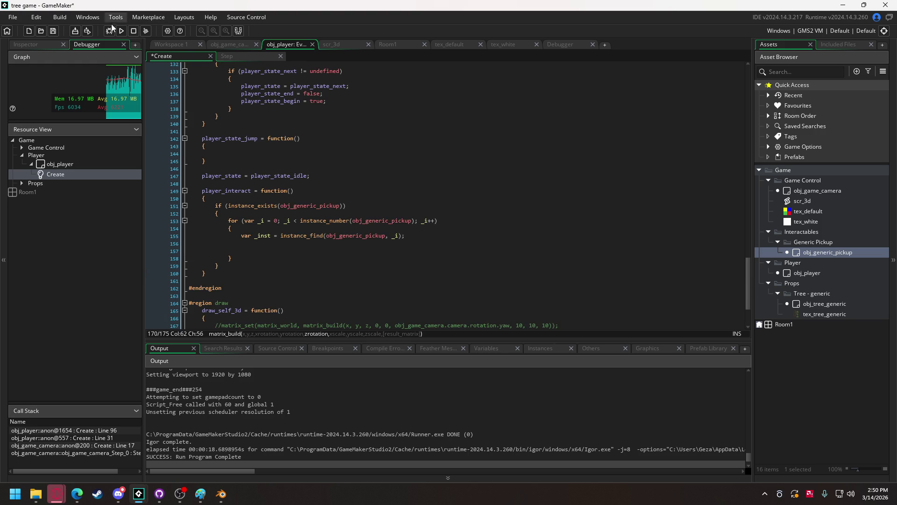
scroll(271, 104, up, 12)
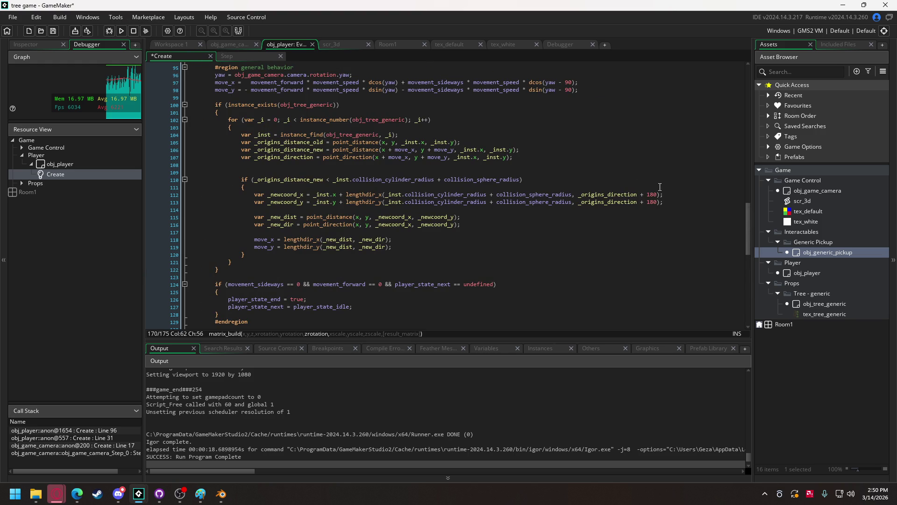
drag(751, 231, 751, 301)
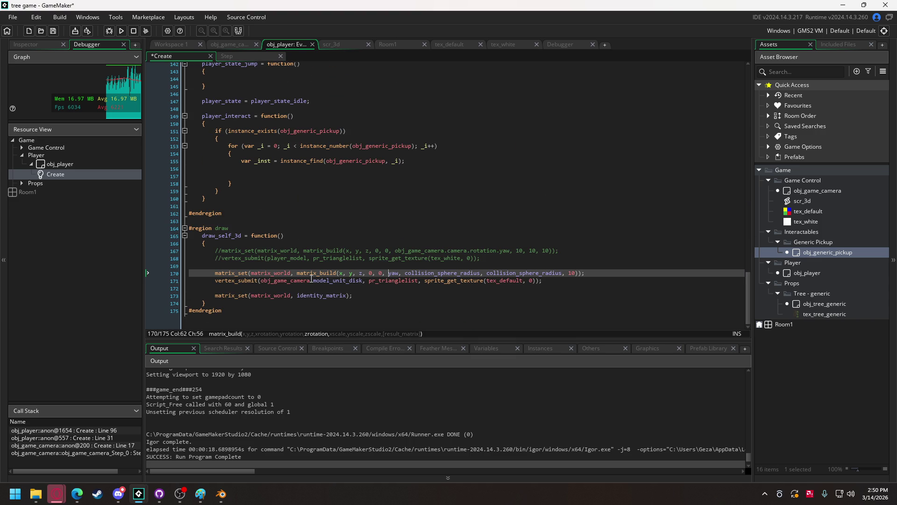
drag(225, 258, 225, 245)
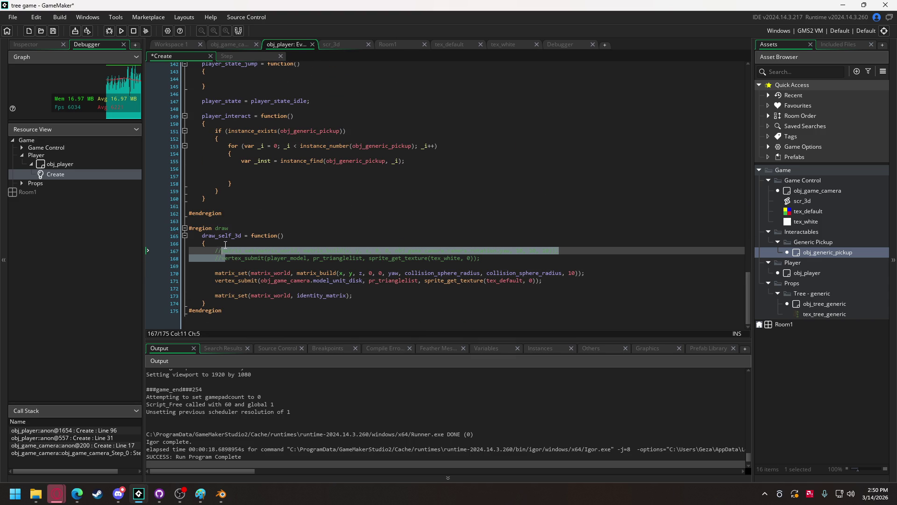
key(ctrl+shift+k)
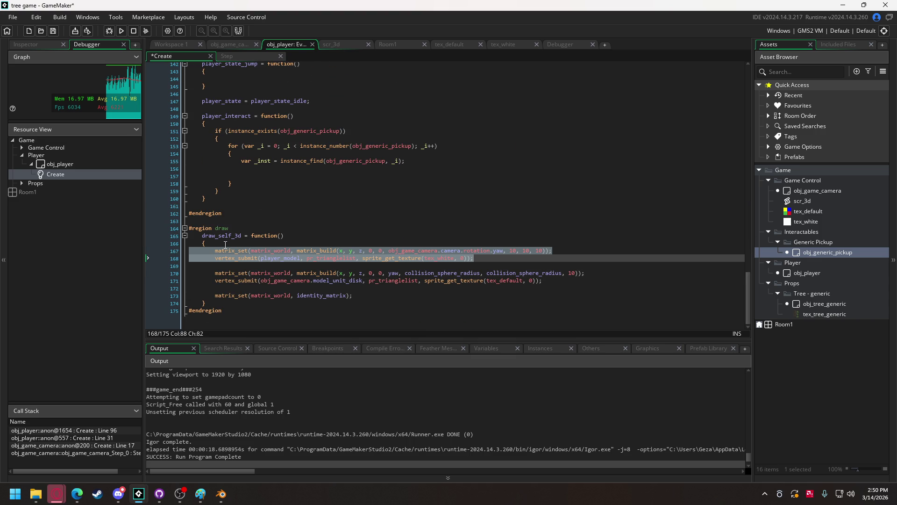
Step: Change tex_default to tex_white on line 6 of obj_game_camera's Draw event and run the game
click(437, 257)
double_click(505, 281)
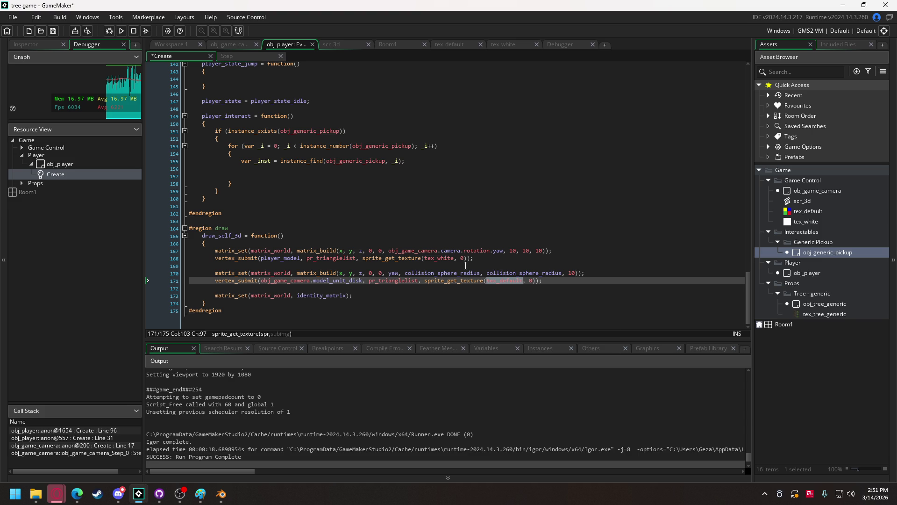
double_click(442, 258)
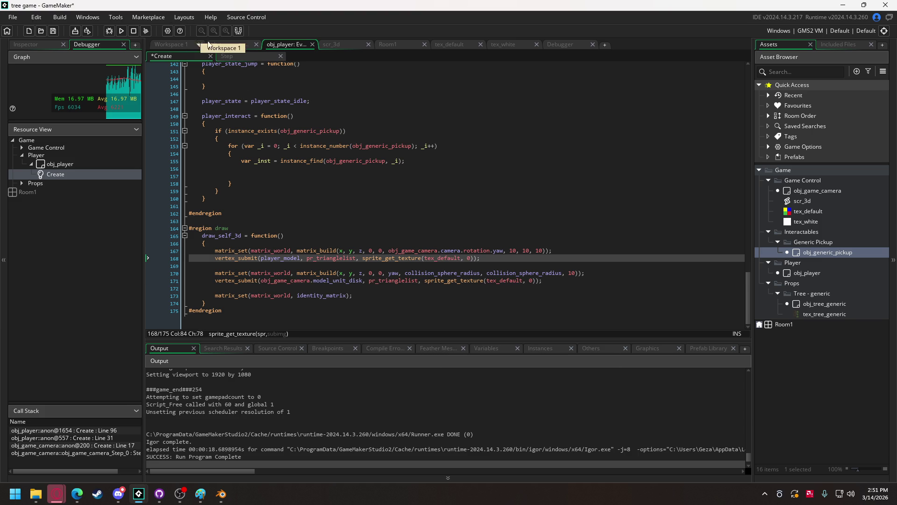
click(226, 42)
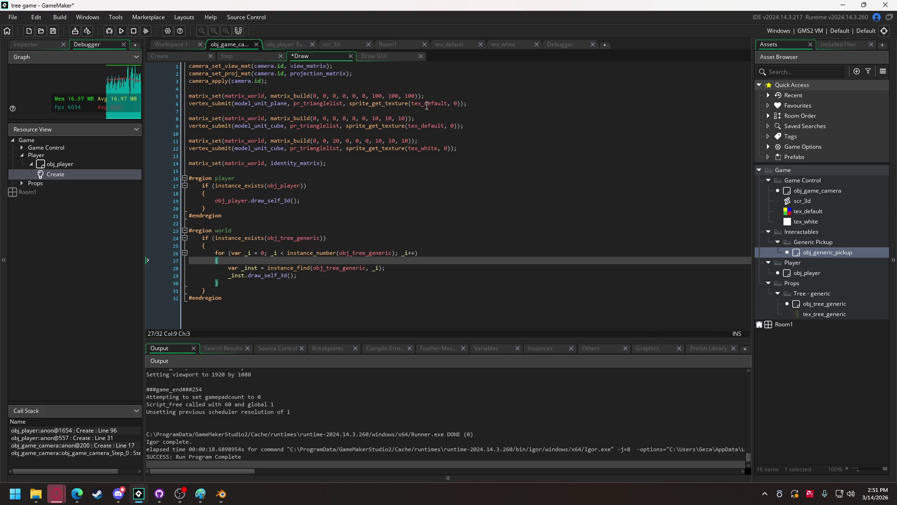
drag(425, 104, 447, 105)
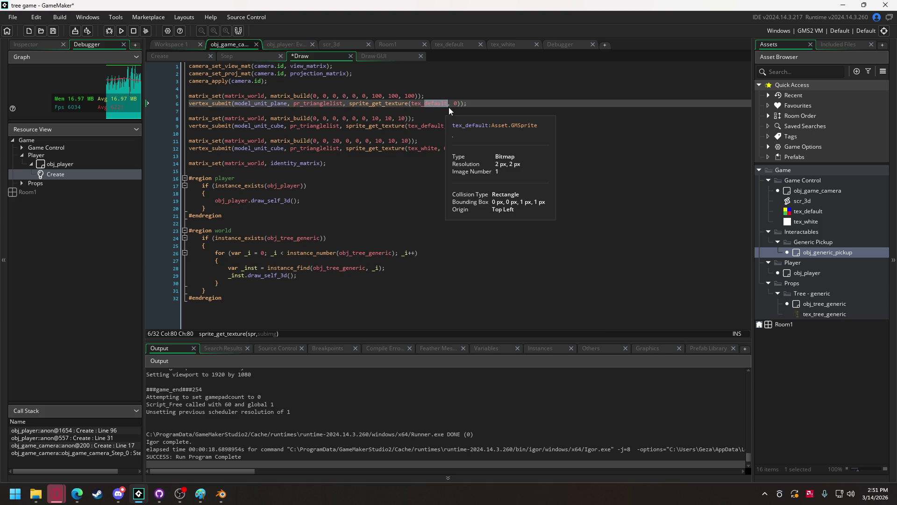
text(white)
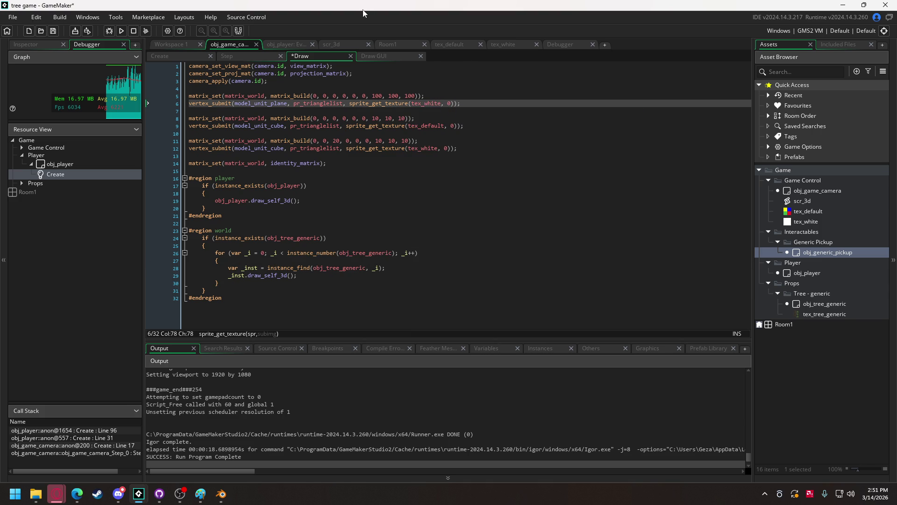
click(121, 31)
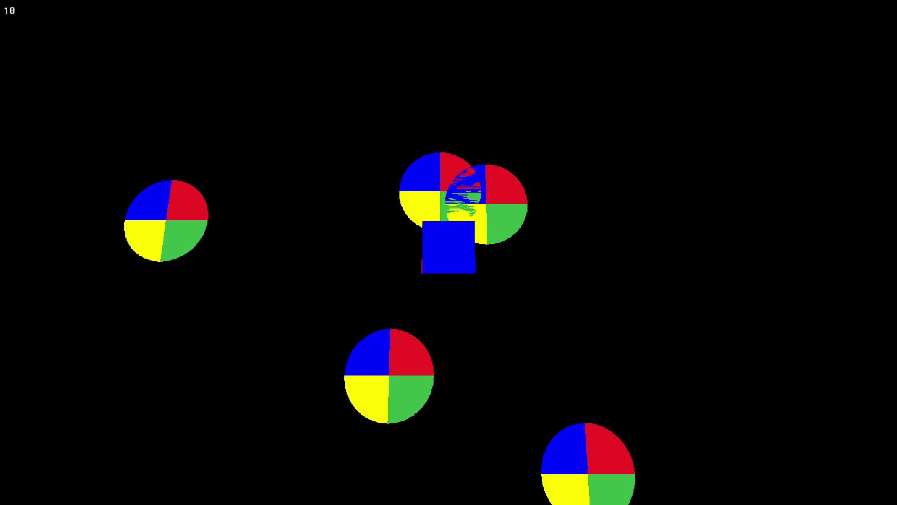
Step: Close the running game with Escape and return to obj_player's Create event code
key(Escape)
click(282, 44)
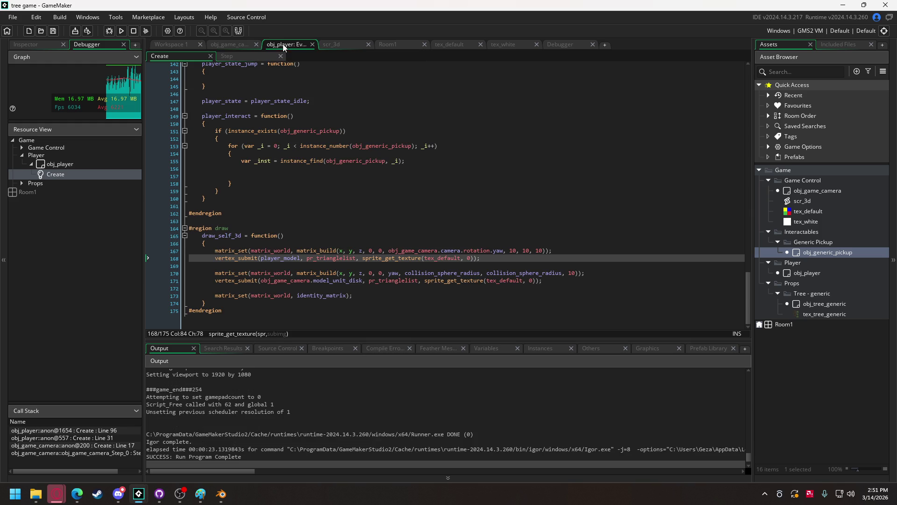
Step: Delete the 'obj_game_camera.camera.rotation.' prefix before yaw on line 167, then run the game
scroll(292, 187, up, 10)
scroll(292, 187, up, 15)
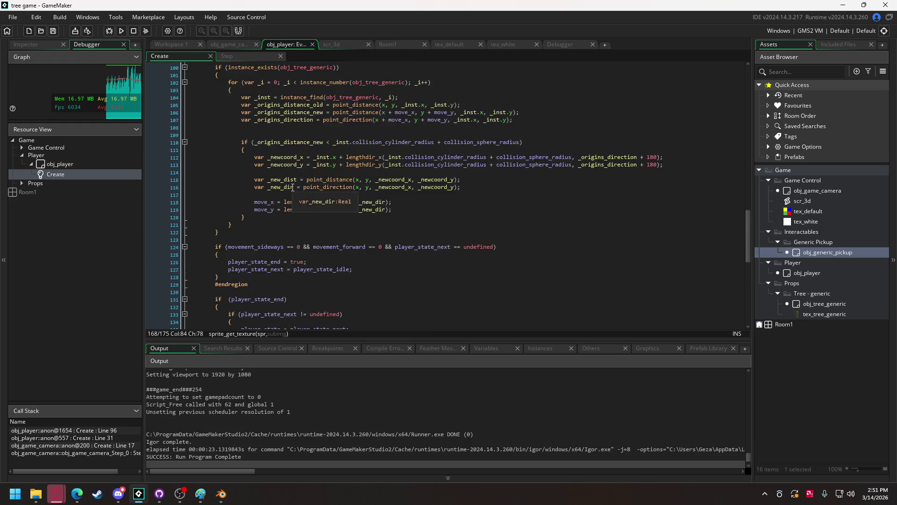
scroll(290, 185, up, 5)
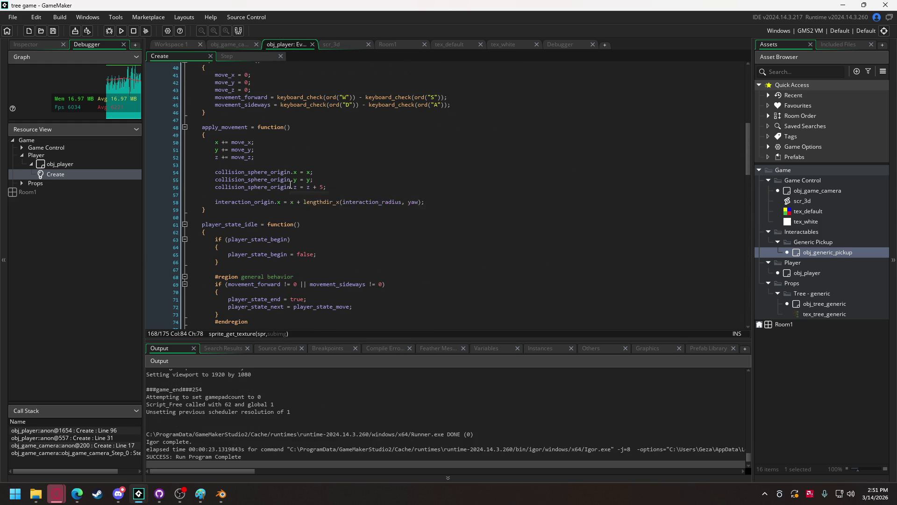
scroll(290, 185, down, 3)
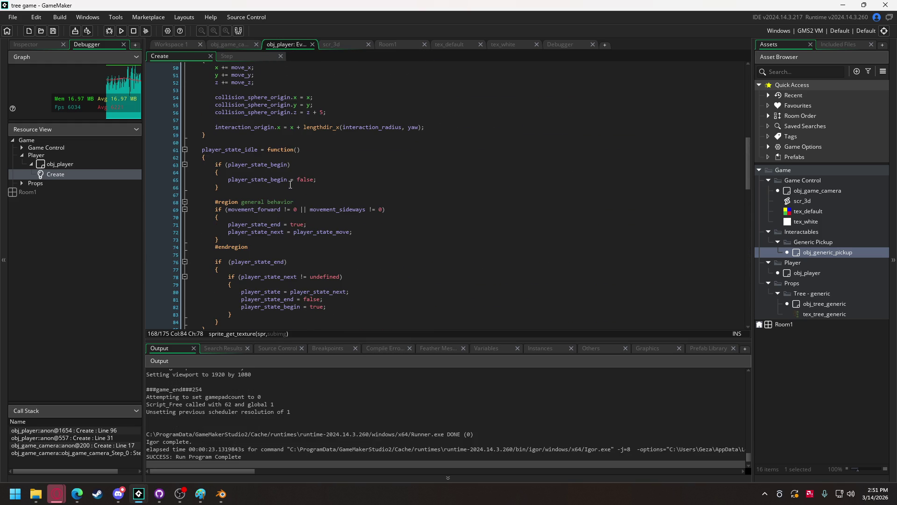
scroll(290, 185, up, 3)
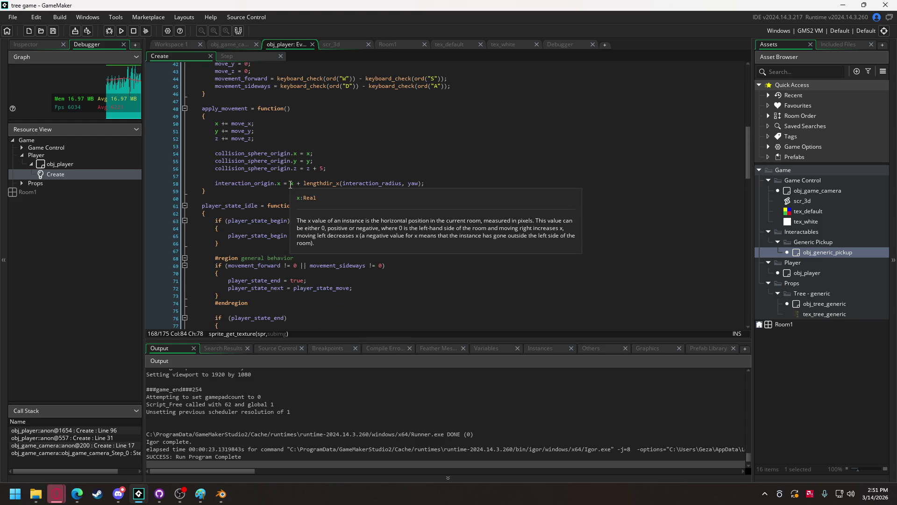
scroll(290, 184, up, 3)
scroll(291, 185, up, 2)
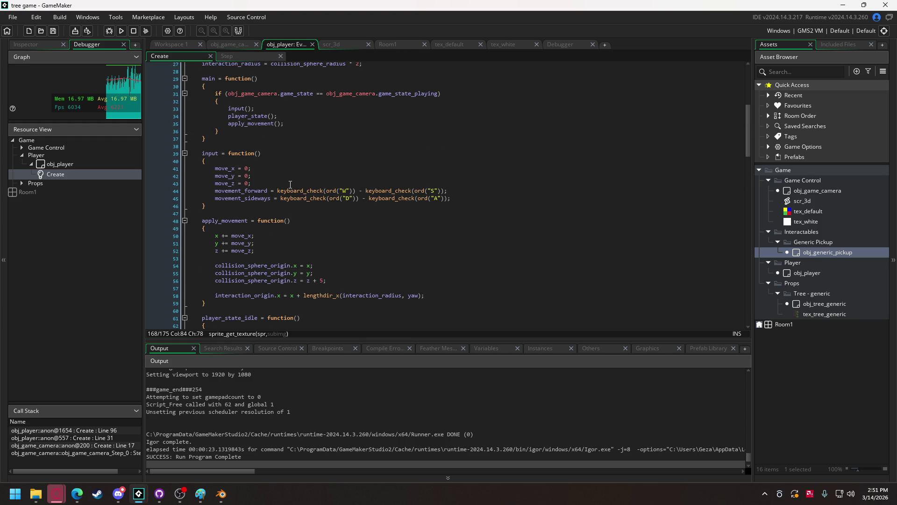
scroll(290, 243, down, 12)
scroll(291, 244, down, 3)
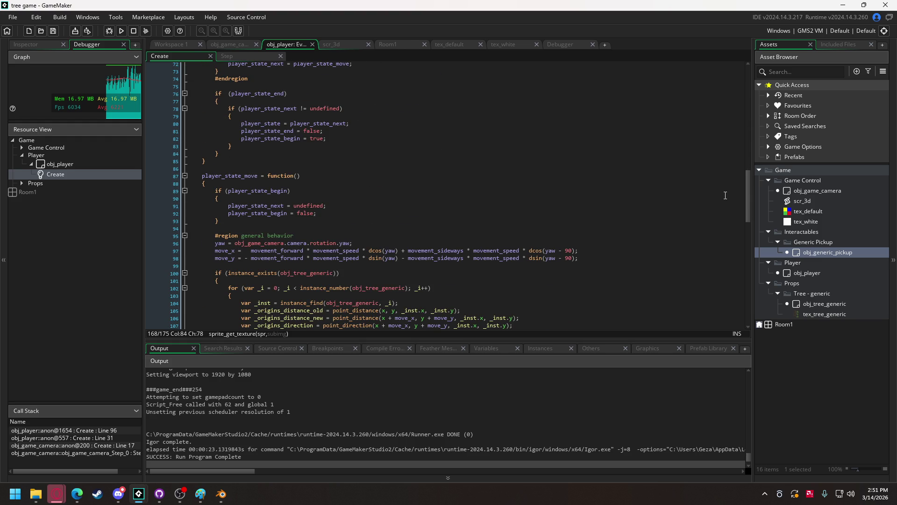
drag(747, 200, 747, 310)
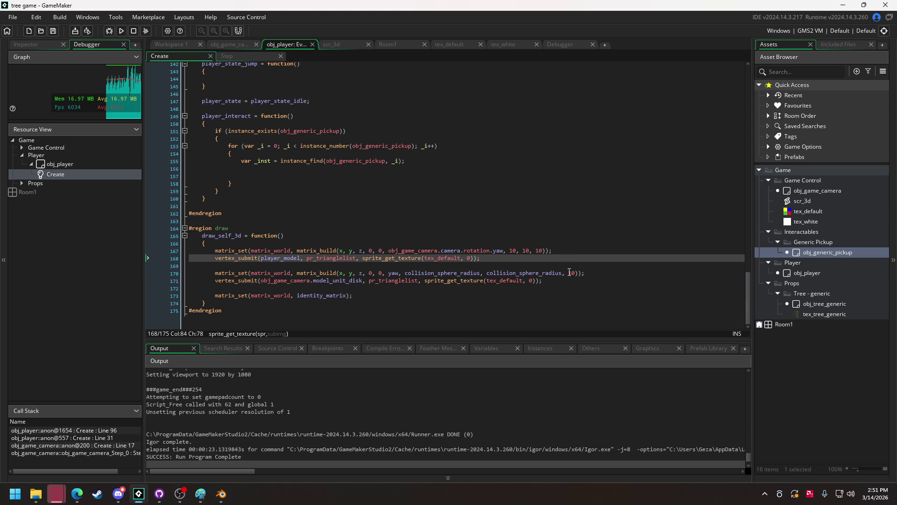
drag(388, 250, 494, 250)
key(BackSpace)
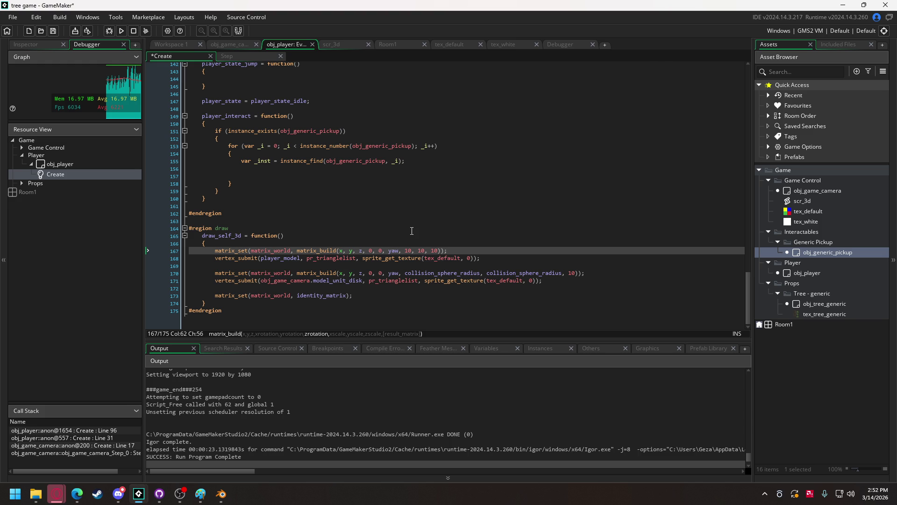
click(121, 31)
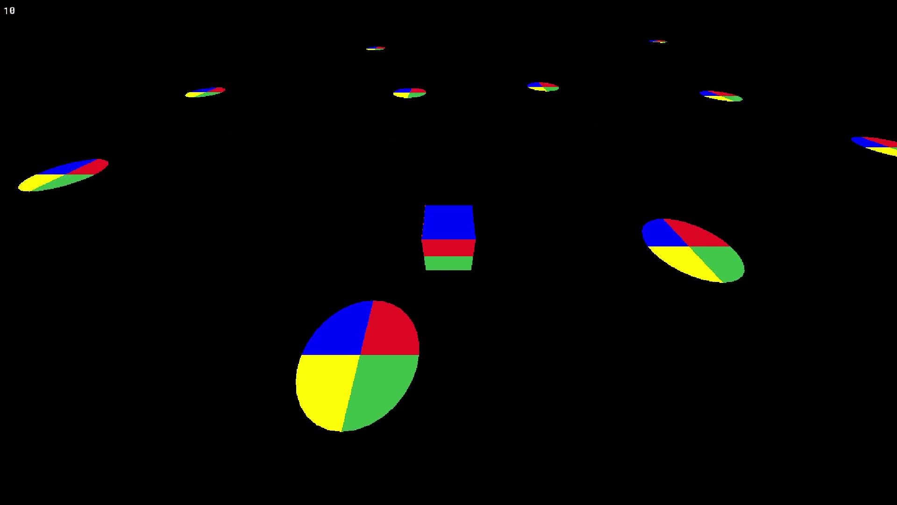
key(Escape)
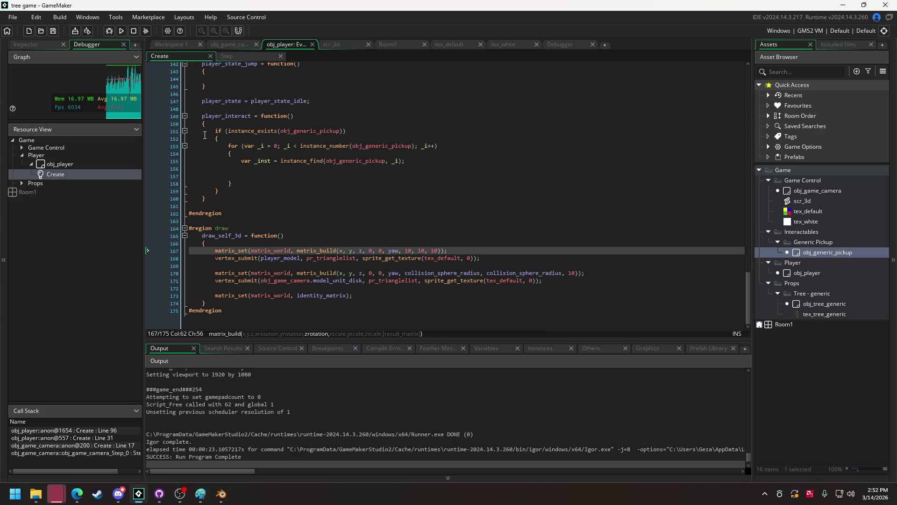
Step: On the empty loop line, start 'var _inst_dist = point_distance(' and fix the variable-name typo
scroll(465, 176, up, 10)
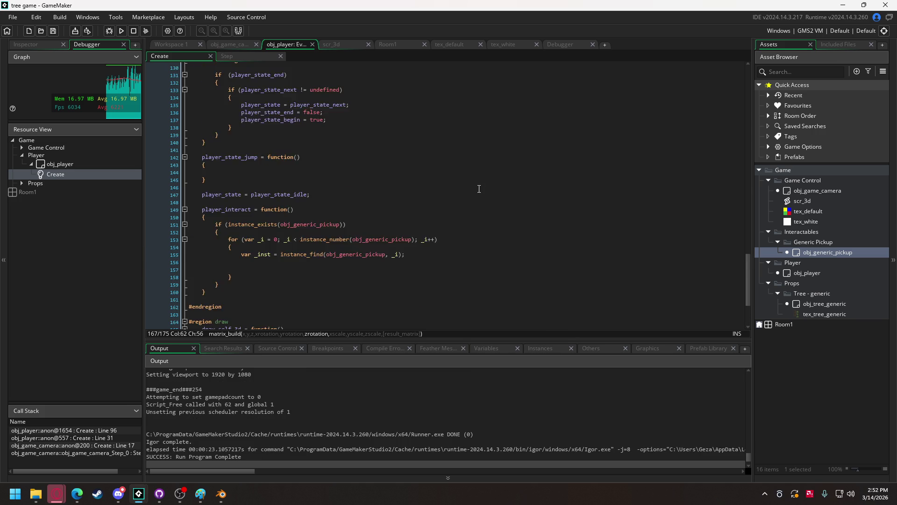
scroll(464, 176, up, 7)
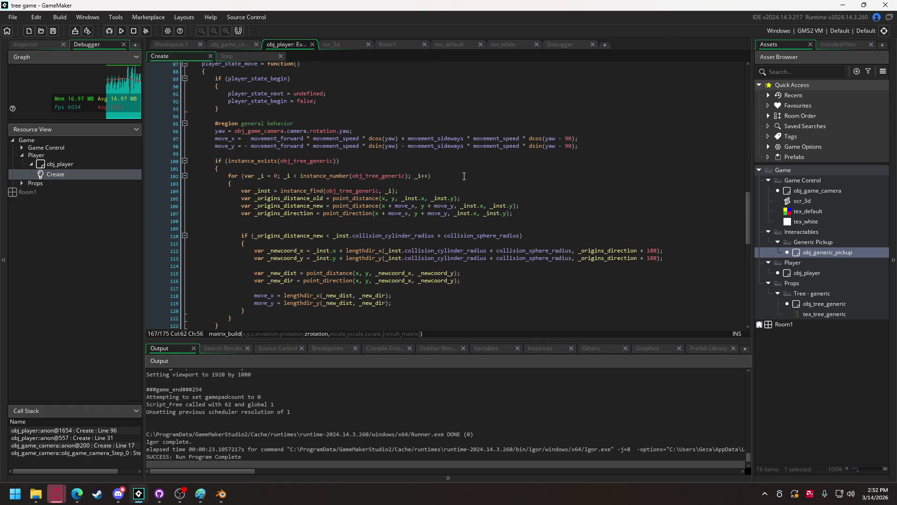
scroll(441, 208, down, 5)
scroll(441, 209, down, 10)
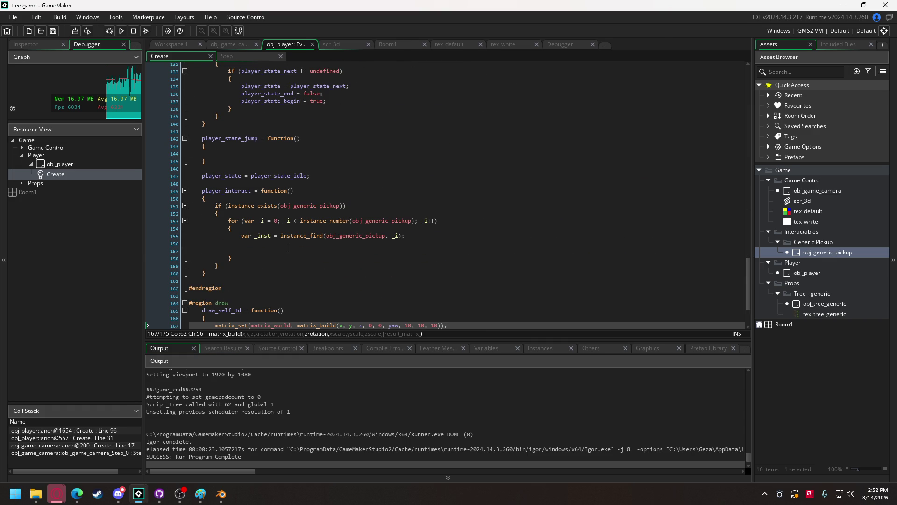
click(288, 247)
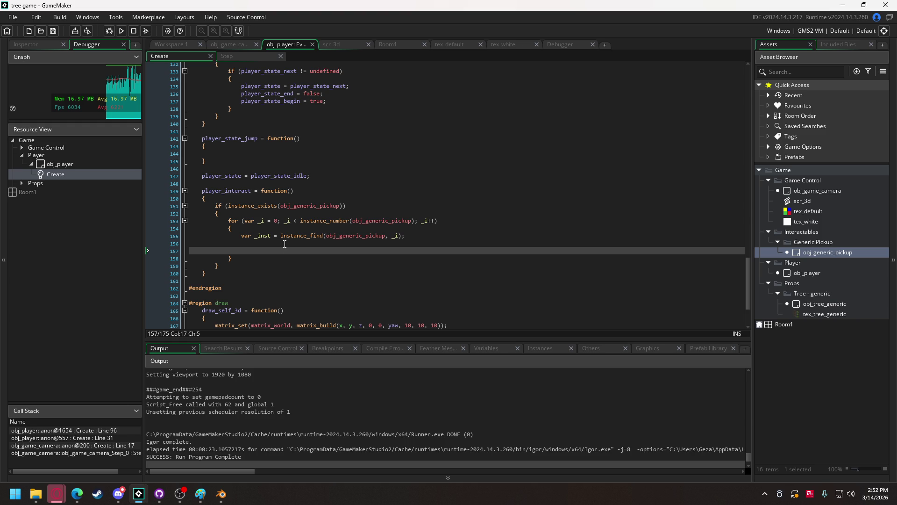
text(var )
text()inst dist =)
text(point_dis)
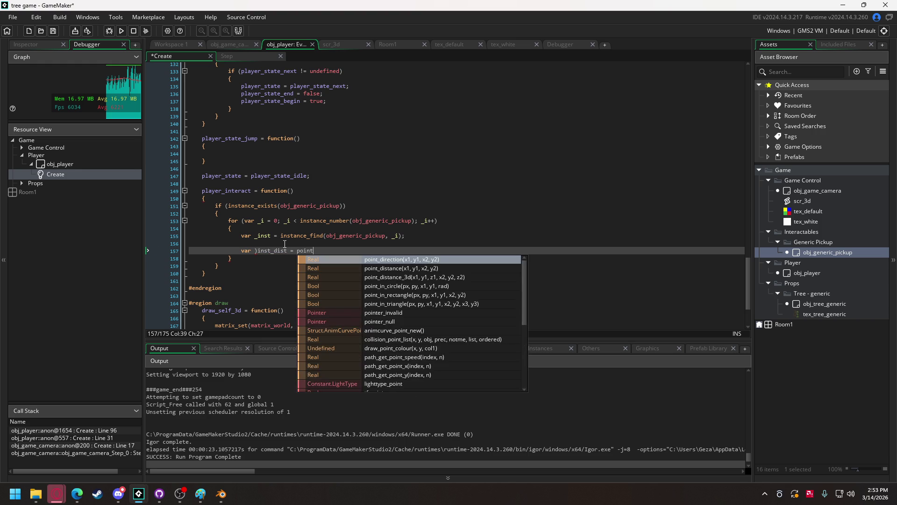
key(Return)
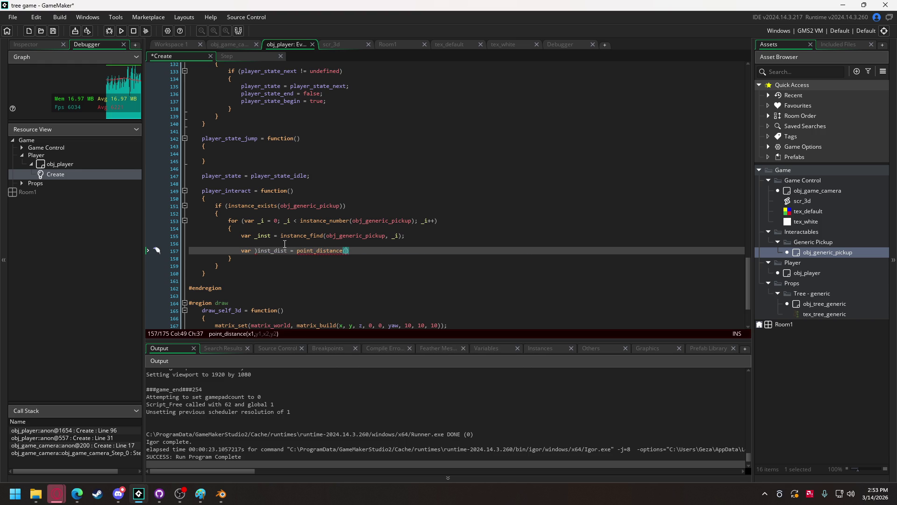
click(256, 252)
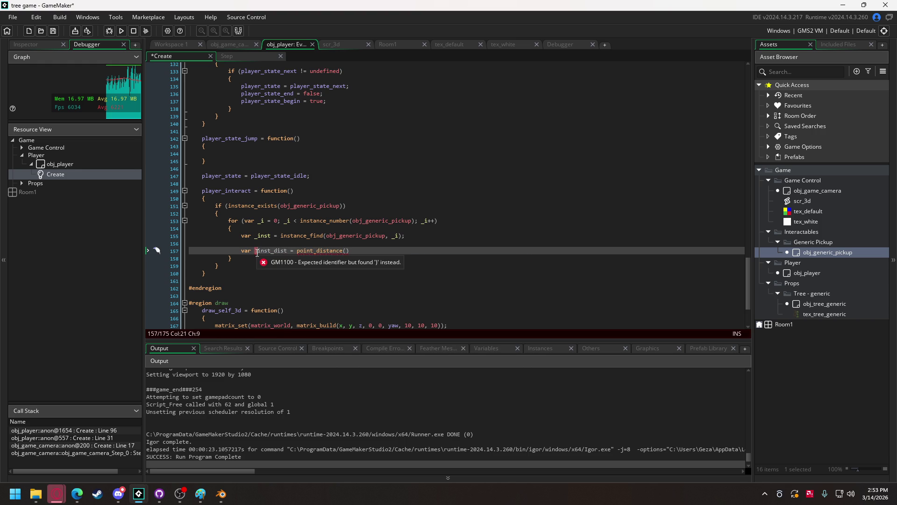
click(257, 253)
Step: Fill point_distance with _inst.x, _inst.y, interaction_origin.x, interaction_origin.y and end the statement
click(347, 252)
text(_inst.x, )
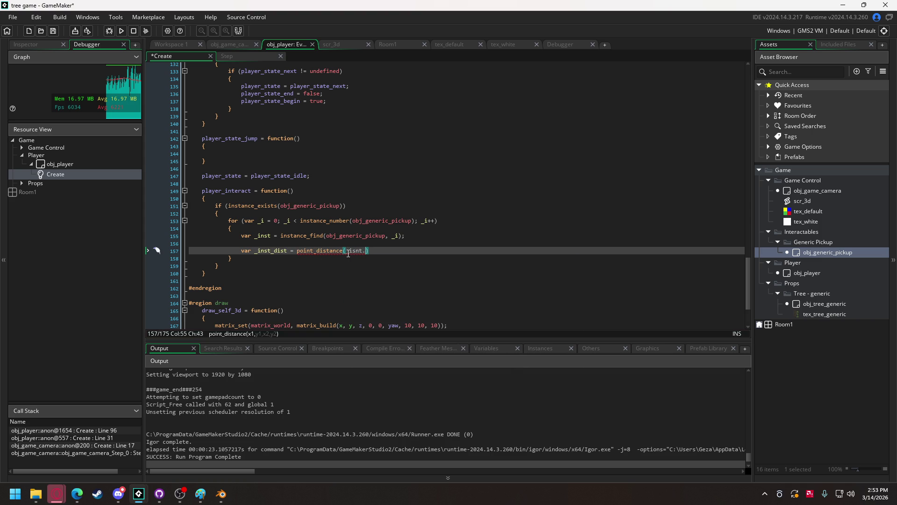
text(_inst)
text(.y,)
click(353, 250)
key(Delete)
text(s)
click(407, 250)
key(BackSpace)
key(BackSpace)
text(int)
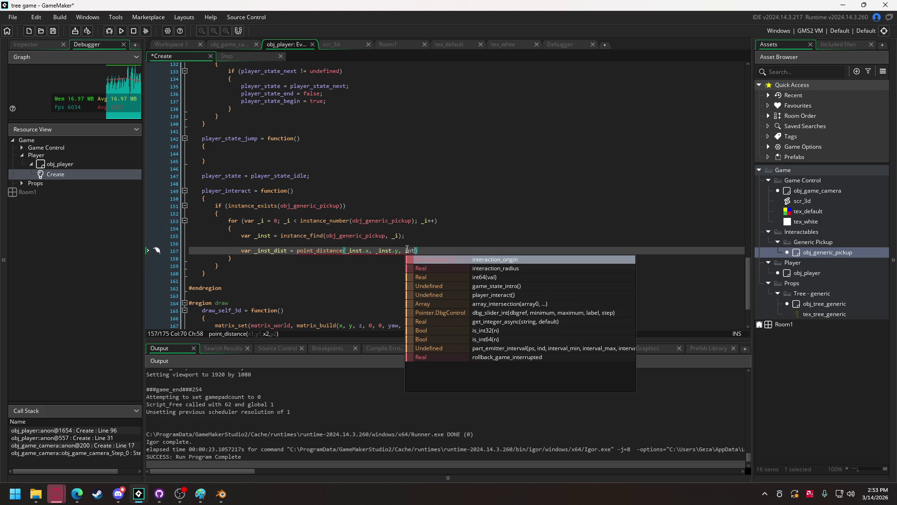
key(Return)
text(.x, int)
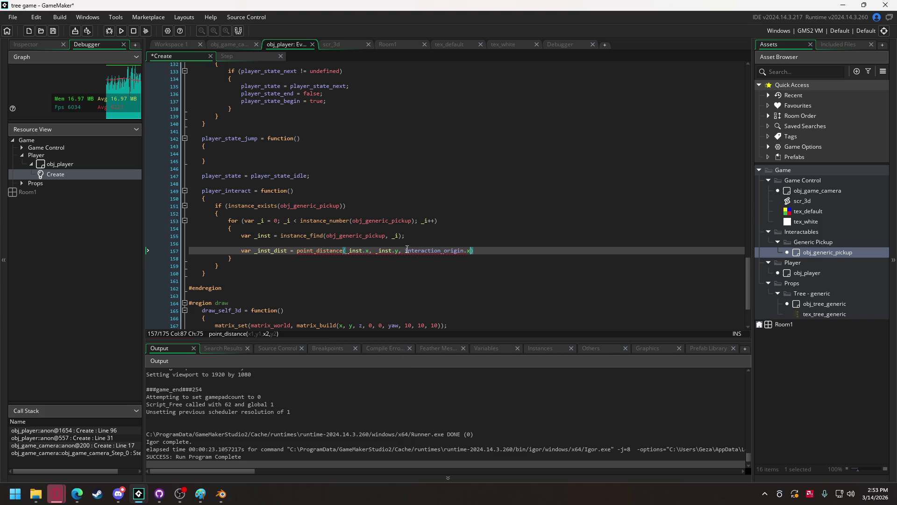
text(er)
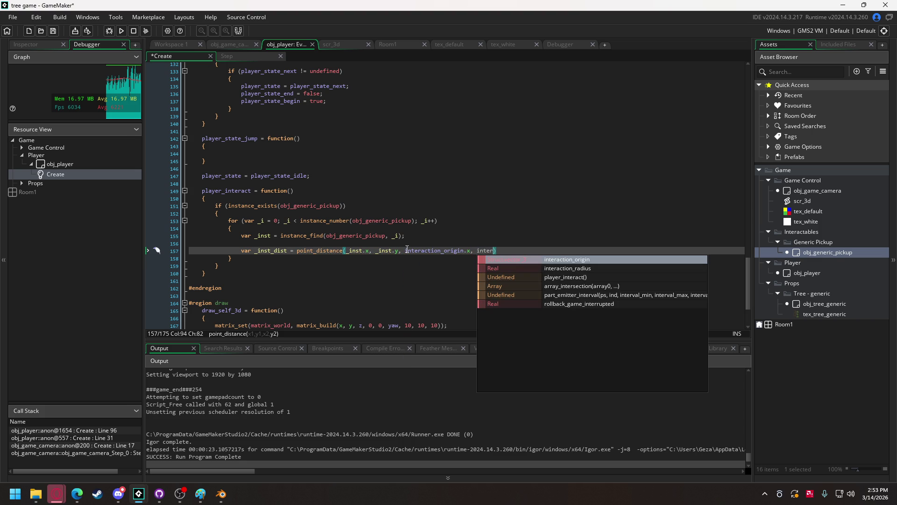
key(Return)
text(.y)
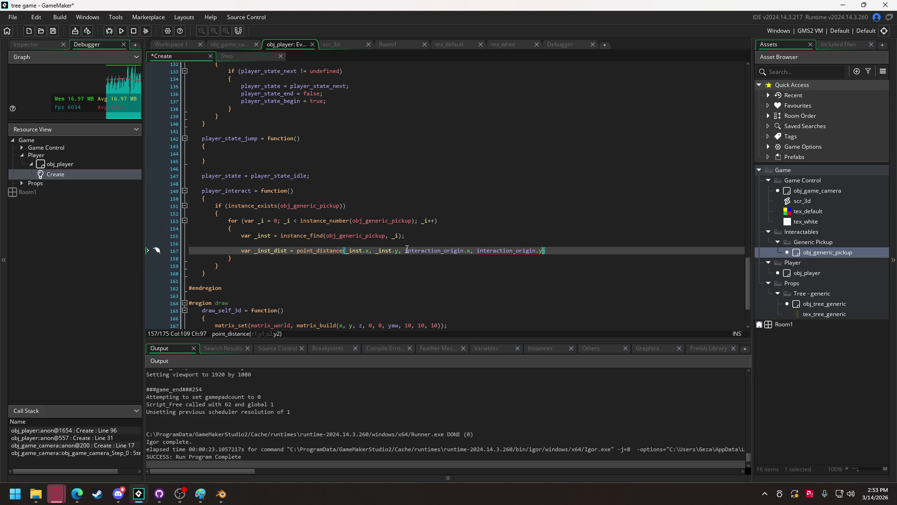
text();)
key(Return)
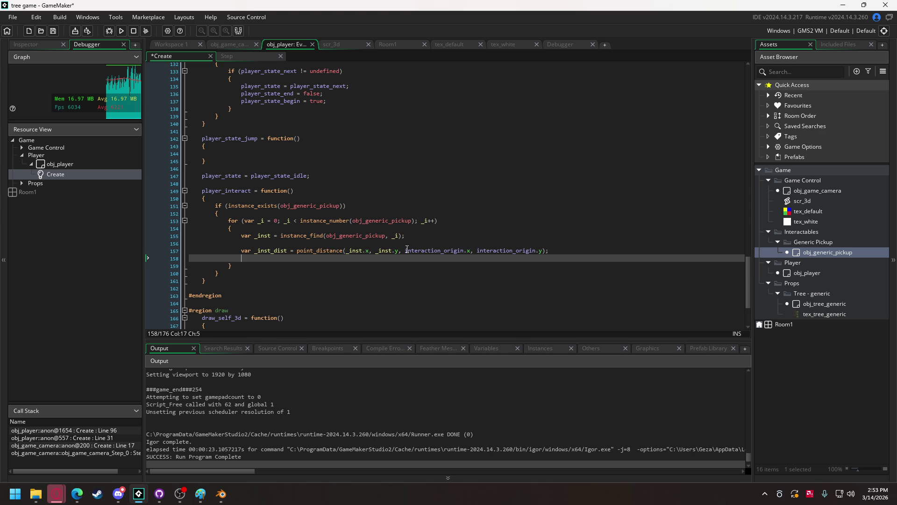
Step: Write 'if (_inst_dist < interaction_radius) {' below the distance line and open its block
text(if )
text(_int)
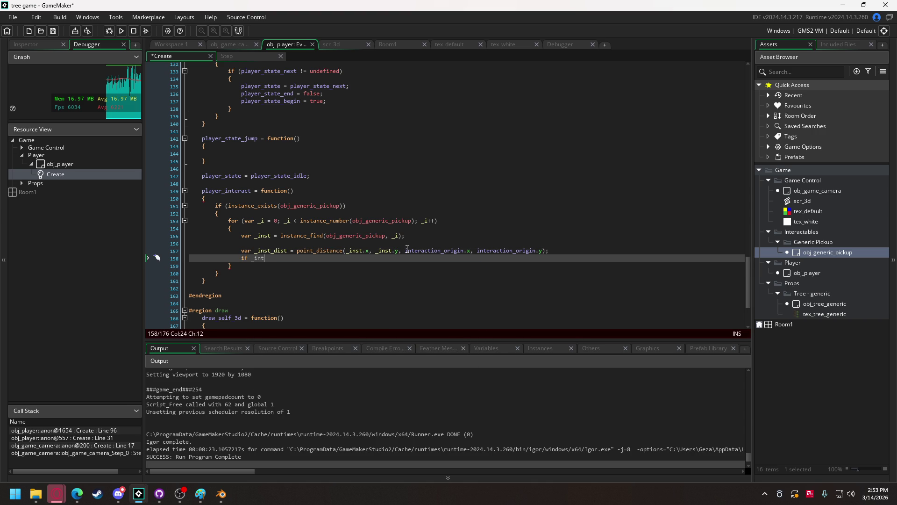
key(BackSpace)
text(st)
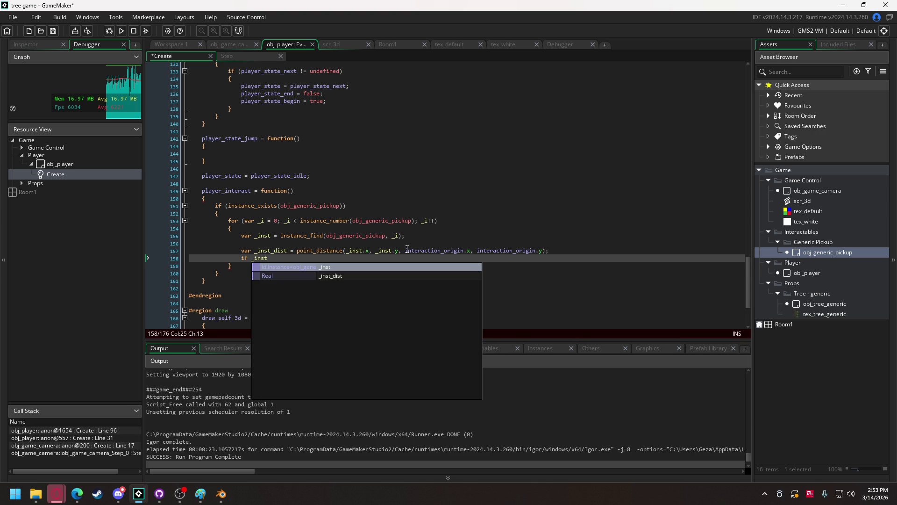
key(Down)
key(Return)
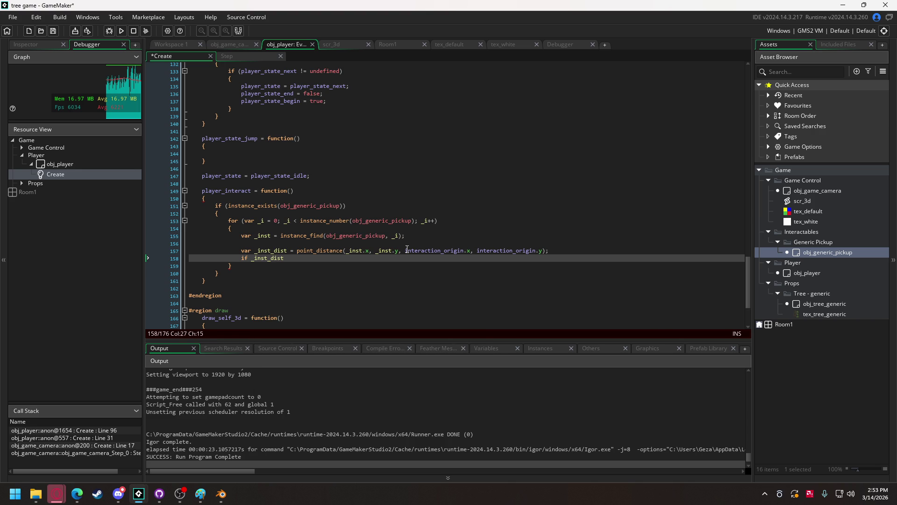
key(Left)
key(Left)
key(Left)
text(()
text())
text(<)
text( inter)
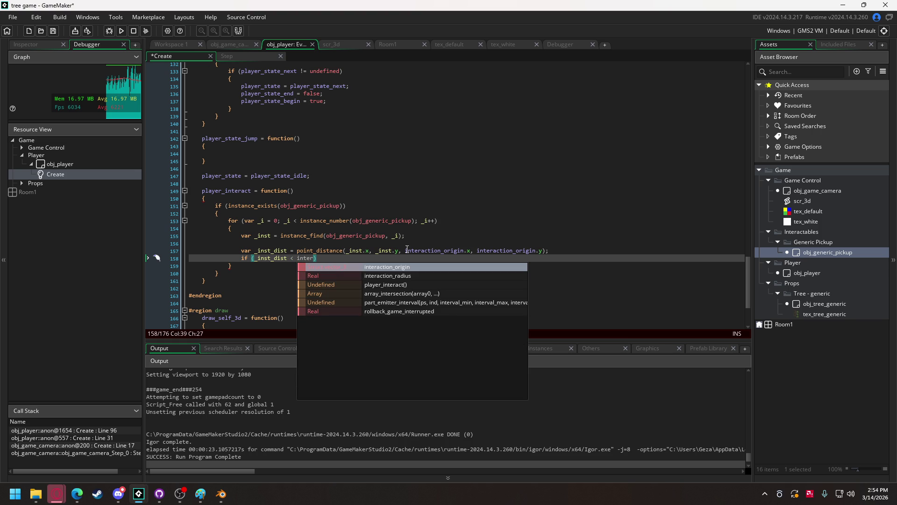
key(Down)
key(Return)
key(Return)
text({)
key(Return)
text(f (key)
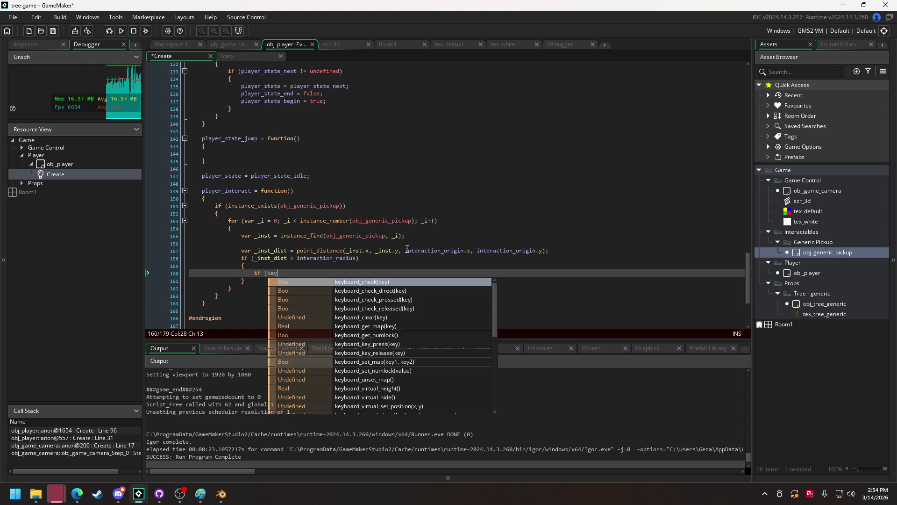
Step: Finish the nested condition as if (keyboard_check(ord("E"))) with its own brace block
key(Return)
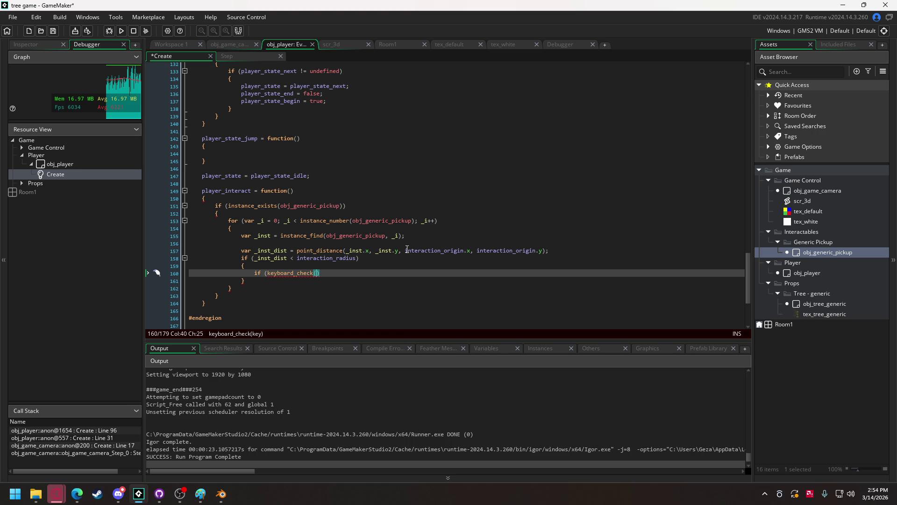
text(ord("E)
text(")
text())
text())
key(Return)
text({)
key(Return)
key(Return)
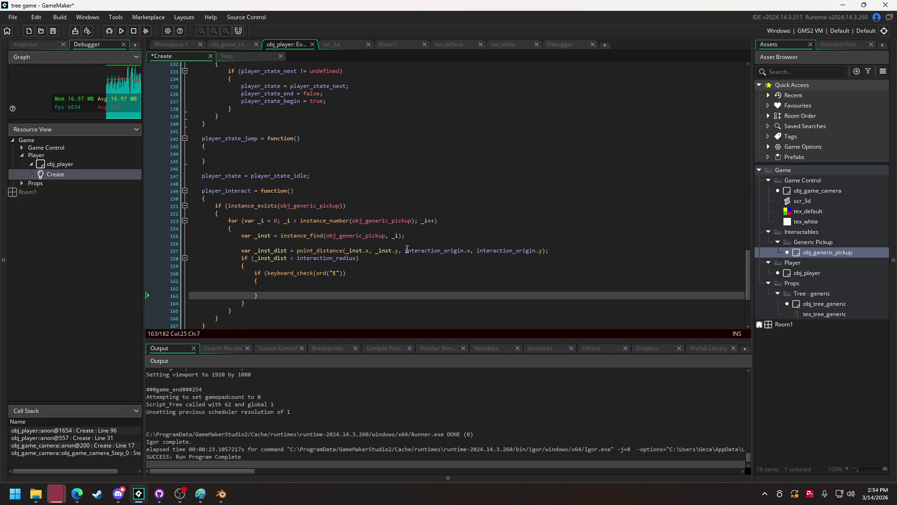
key(Up)
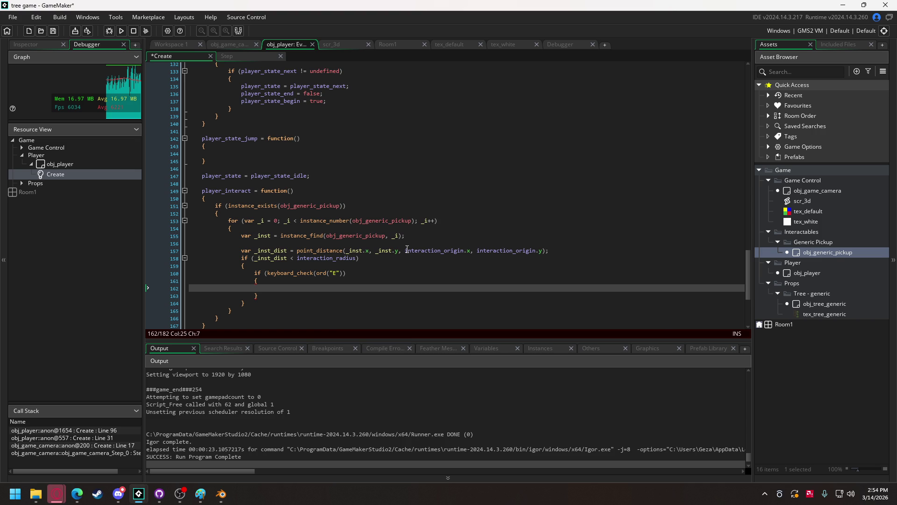
click(355, 275)
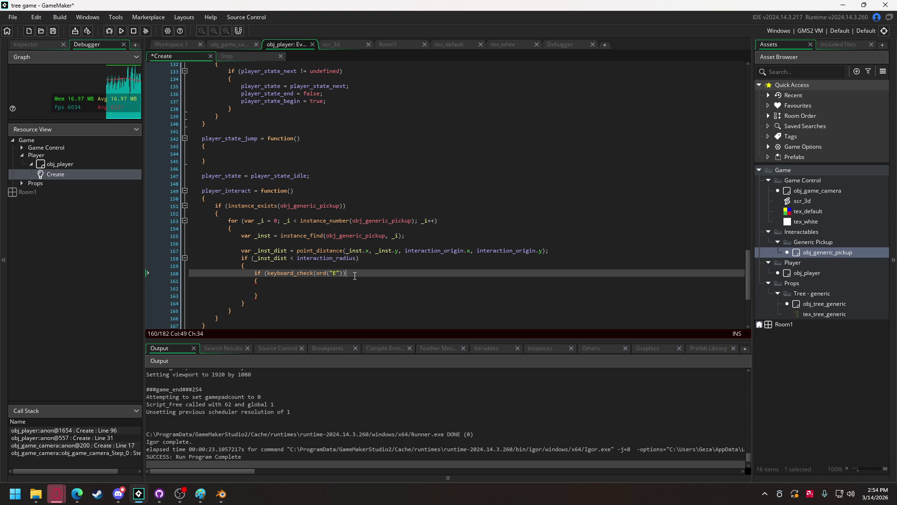
text())
Step: Inside that block, set _inst.is_held = true
click(320, 287)
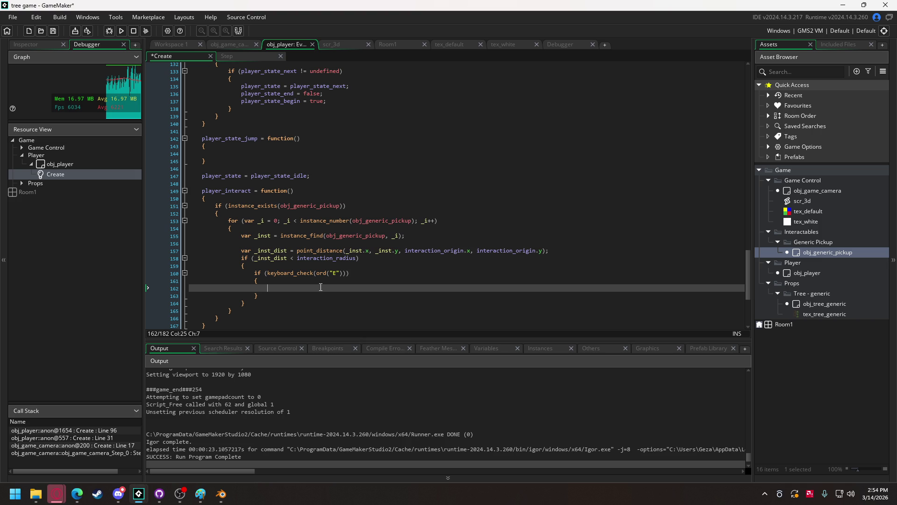
text(_inst)
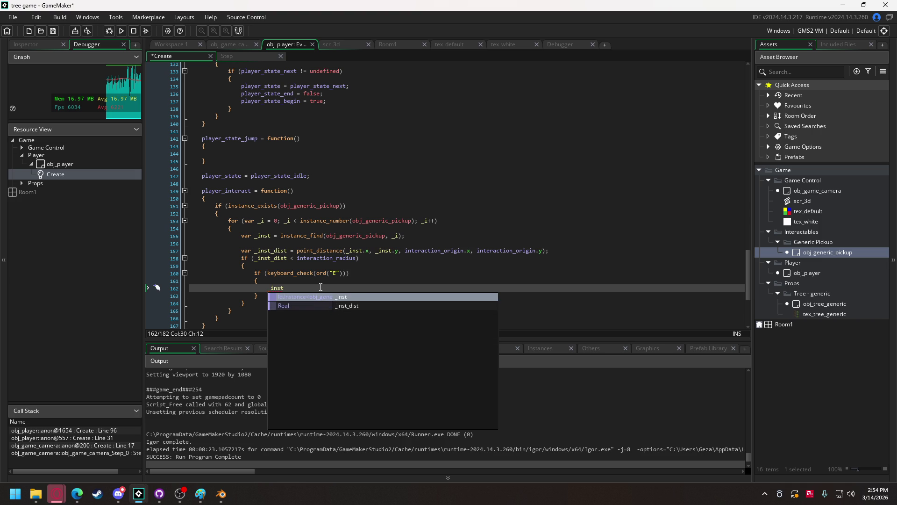
key(Escape)
text(.)
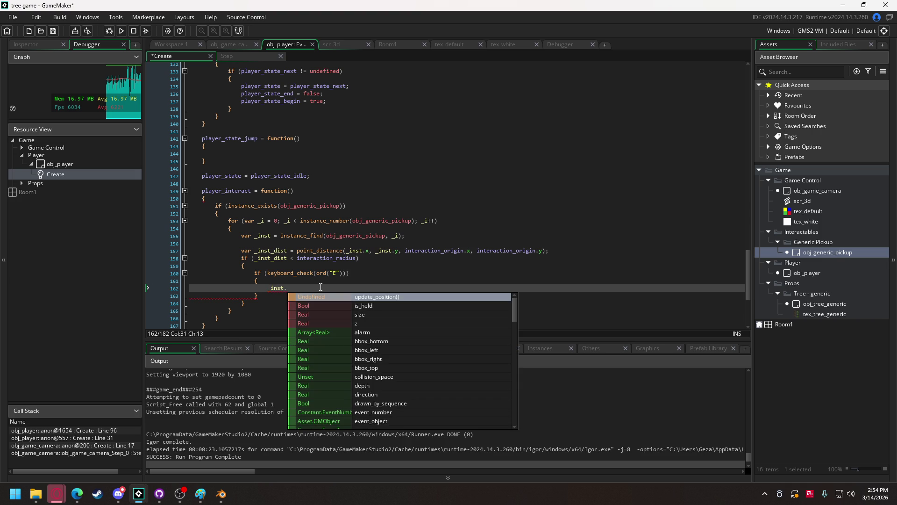
key(Down)
key(Return)
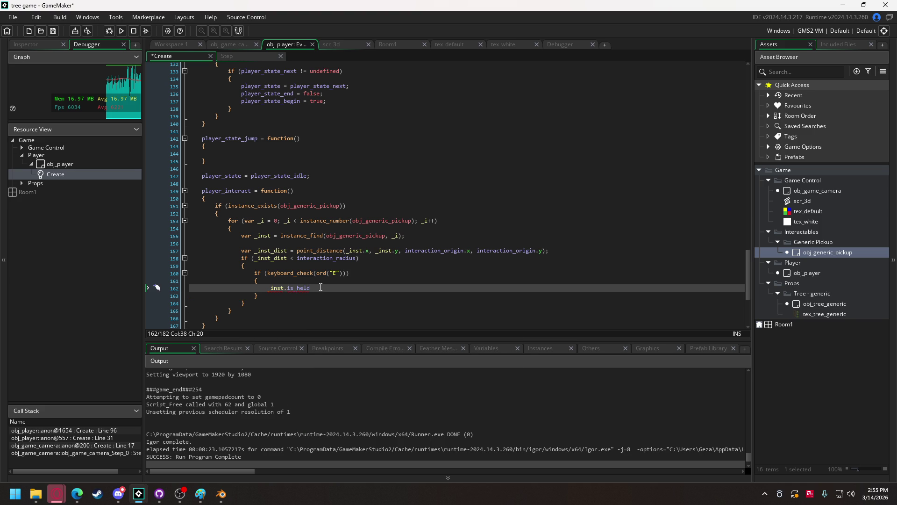
text(= true)
click(262, 213)
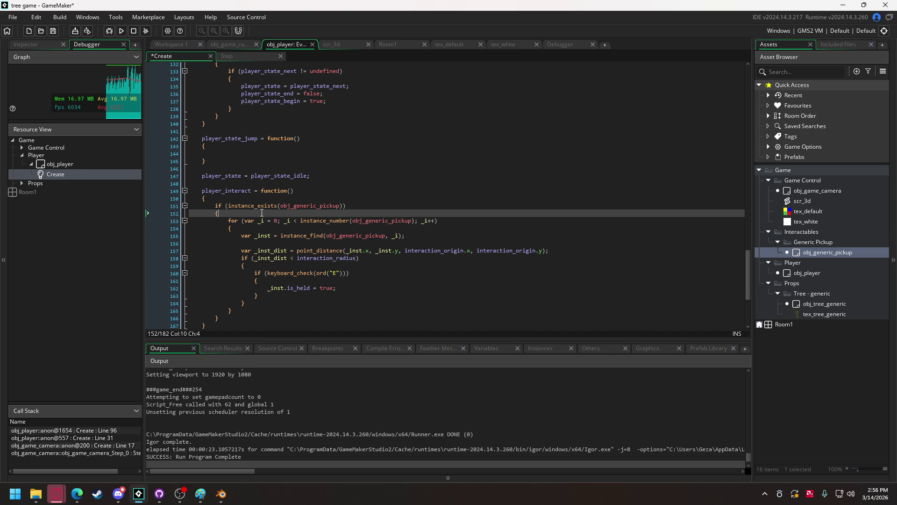
Step: Declare var _inst_list = [] on a new line before the for loop
key(Return)
key(Return)
key(Up)
text(var _inst_list )
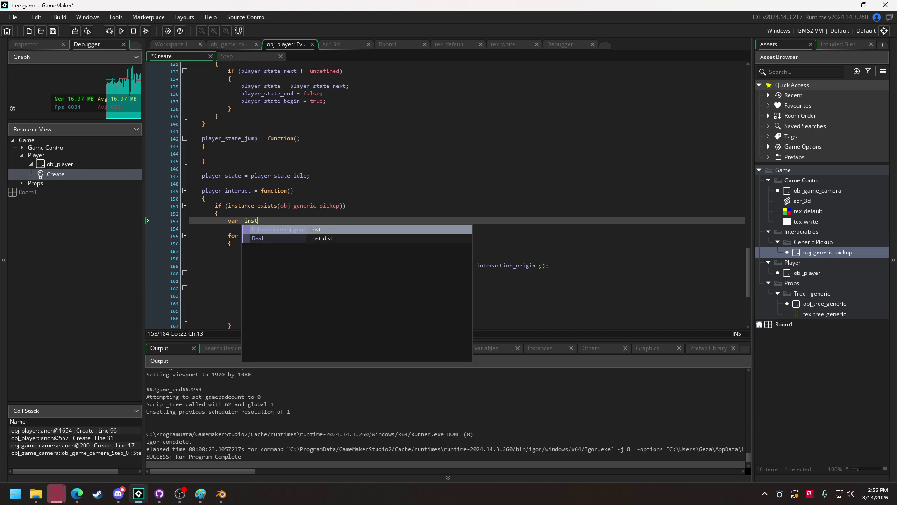
text(= [];)
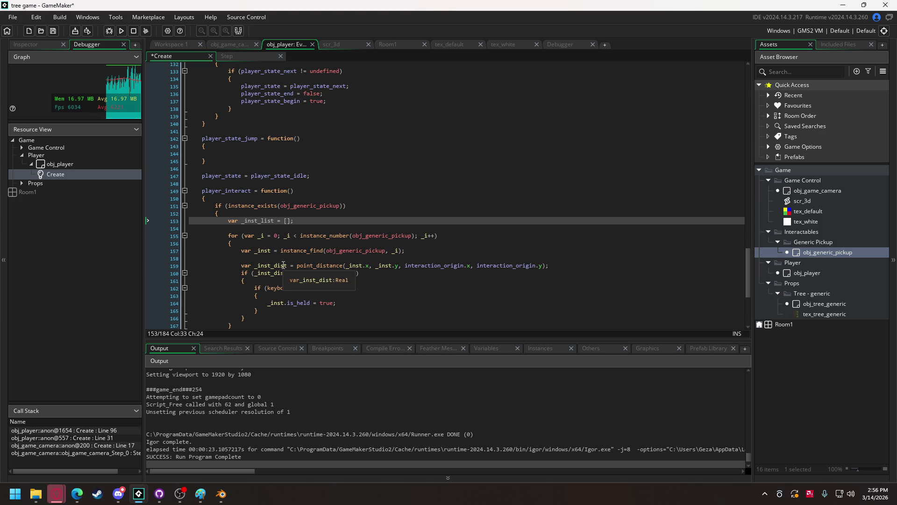
Step: Delete the E-key is_held block from inside the radius check
scroll(280, 233, down, 3)
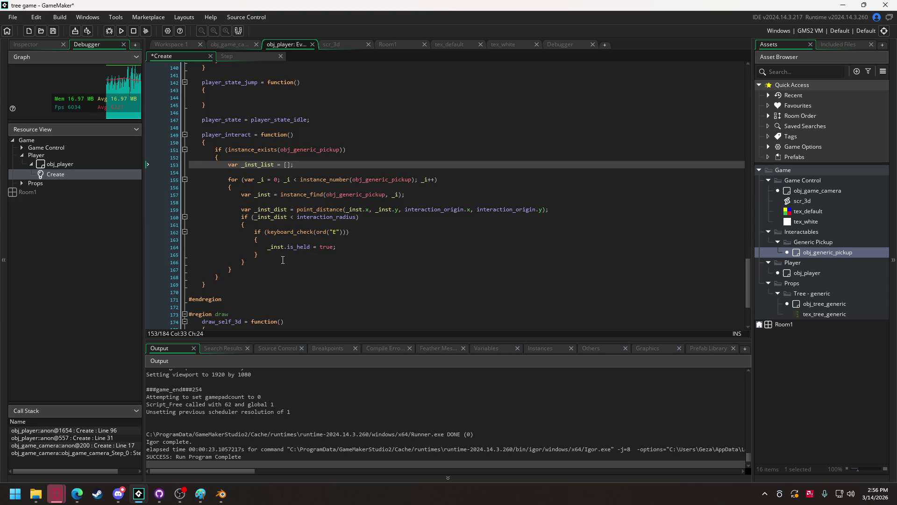
drag(268, 253, 254, 231)
key(BackSpace)
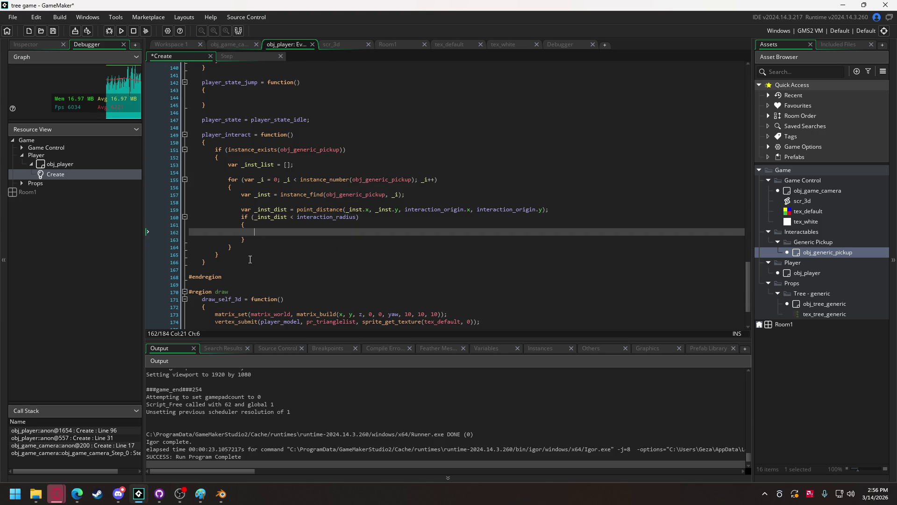
click(248, 244)
Step: Below the loop, write the condition if (array_length(_inst_list) > 0)
key(Return)
key(Return)
text(if arra)
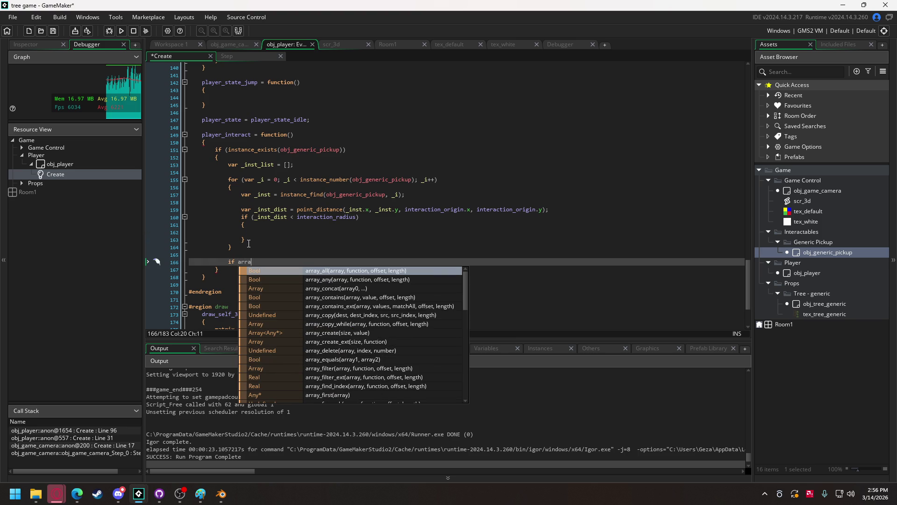
text(_len)
key(BackSpace)
key(BackSpace)
key(BackSpace)
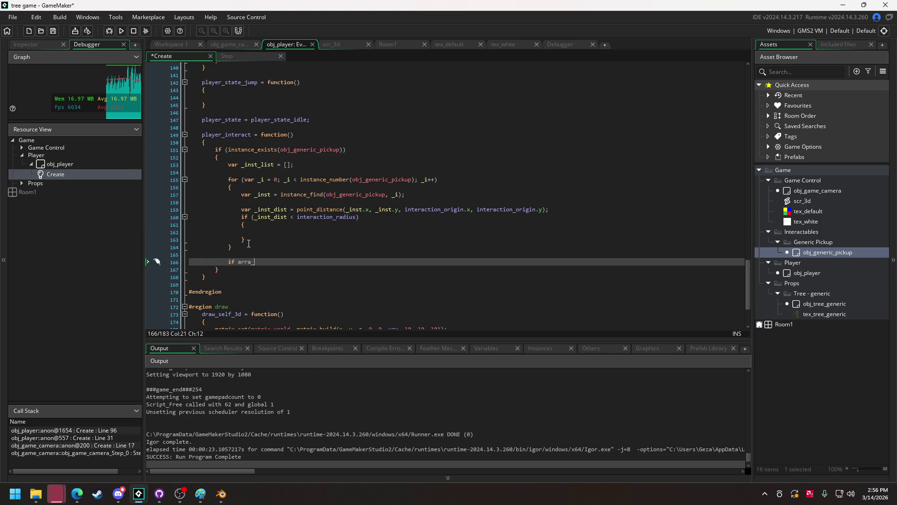
text(y)
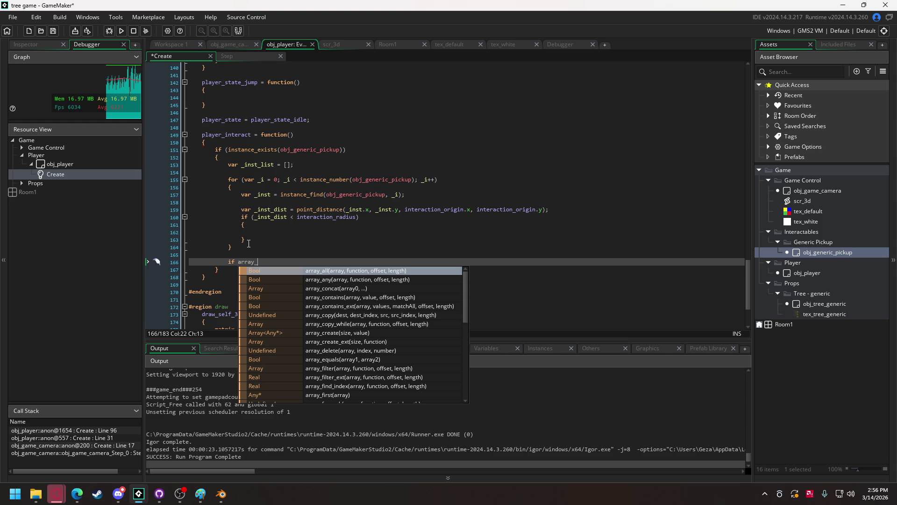
text(_length(_in)
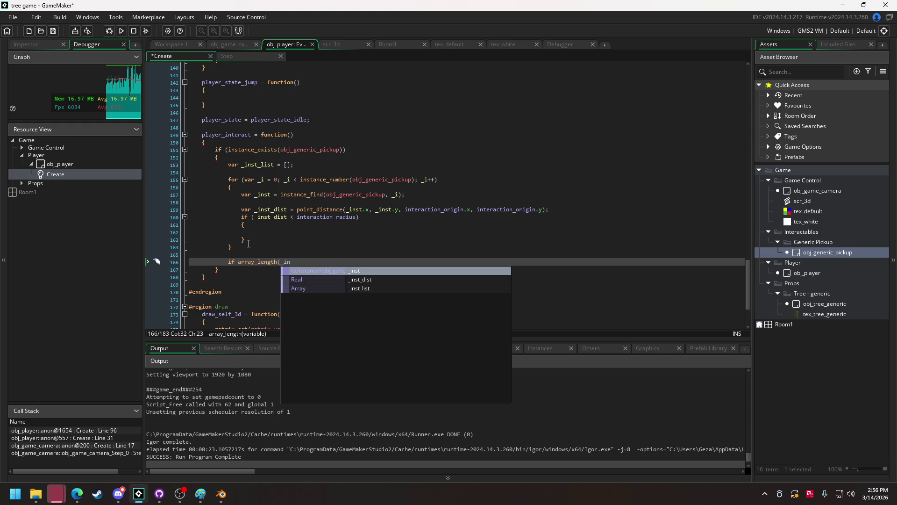
key(Down)
key(Down)
key(Return)
text() > 0)
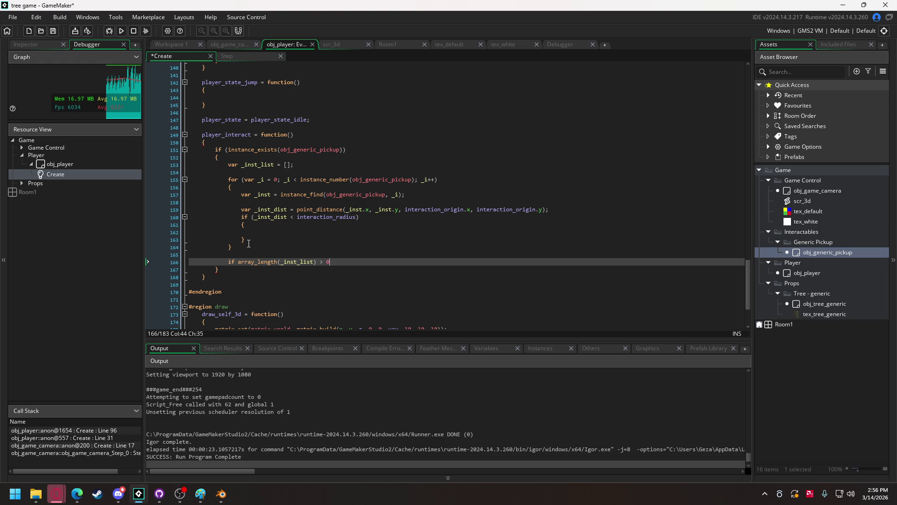
Step: Open a brace block under it and add the comment '//sort for close'
key(Return)
text({)
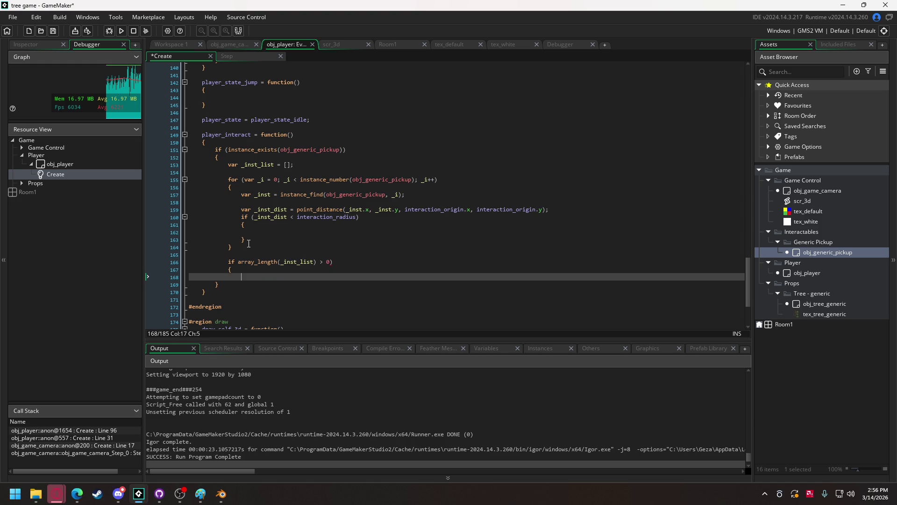
key(Return)
key(Return)
click(241, 261)
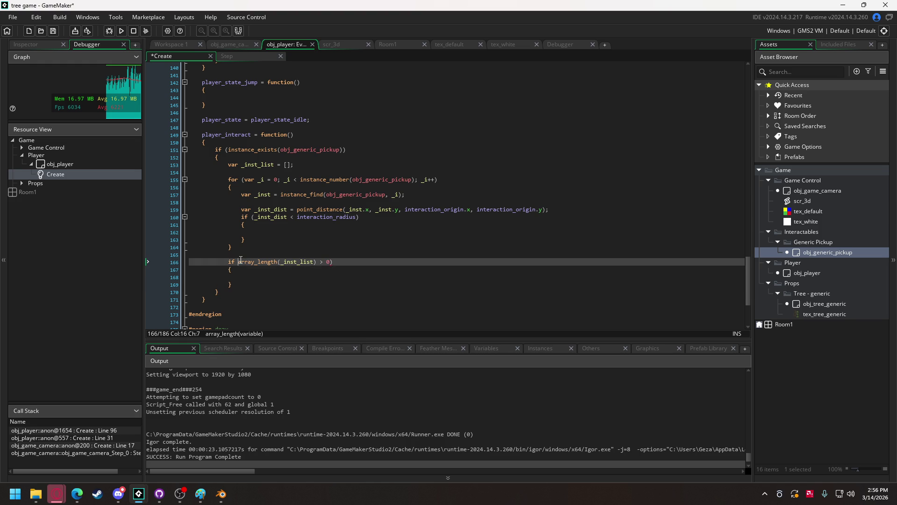
text(()
click(247, 273)
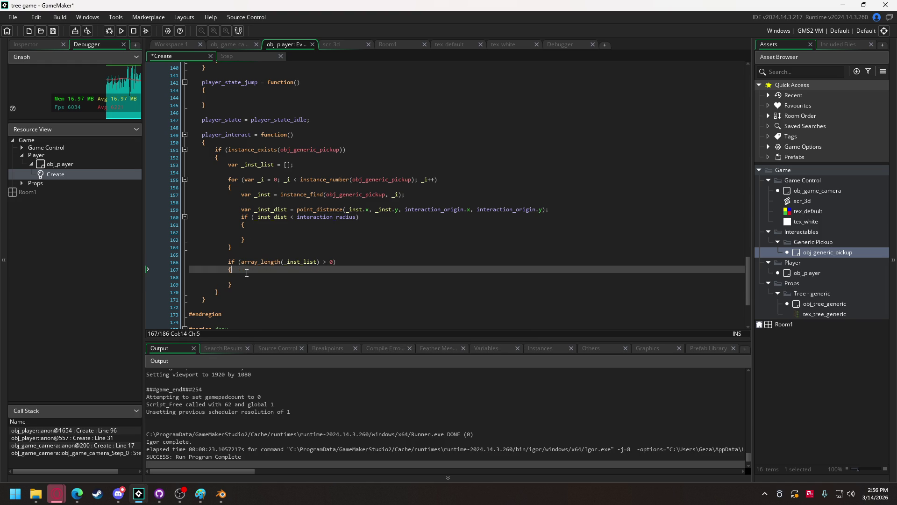
click(248, 276)
text(//sort for)
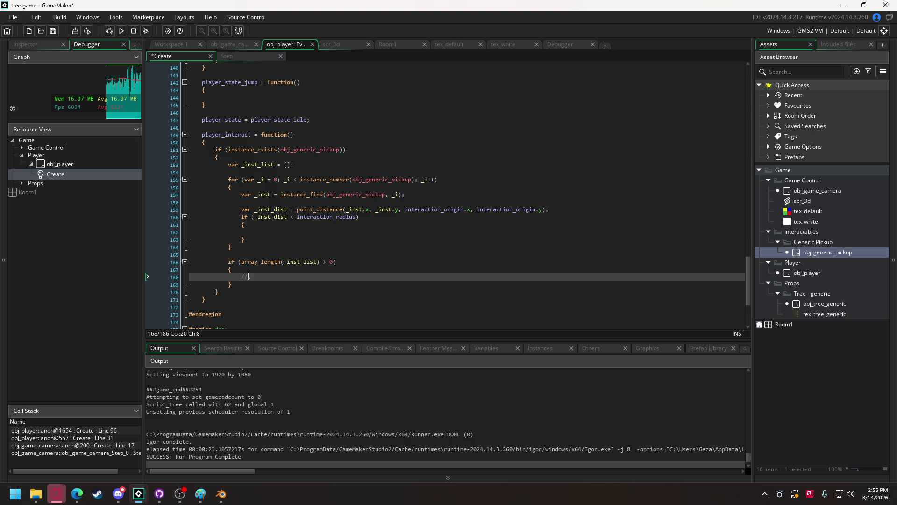